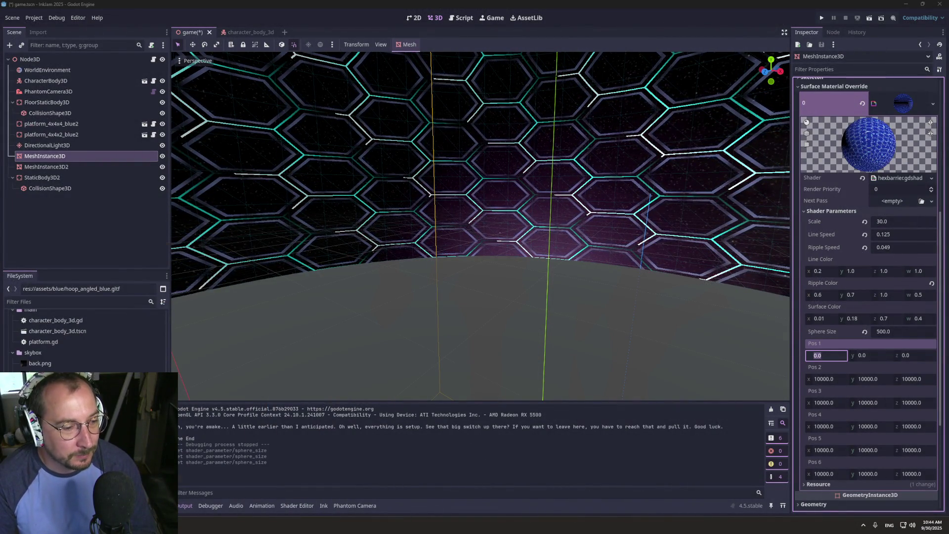
- Open and dismiss the system launcher and the hidden background apps tray
key("super")
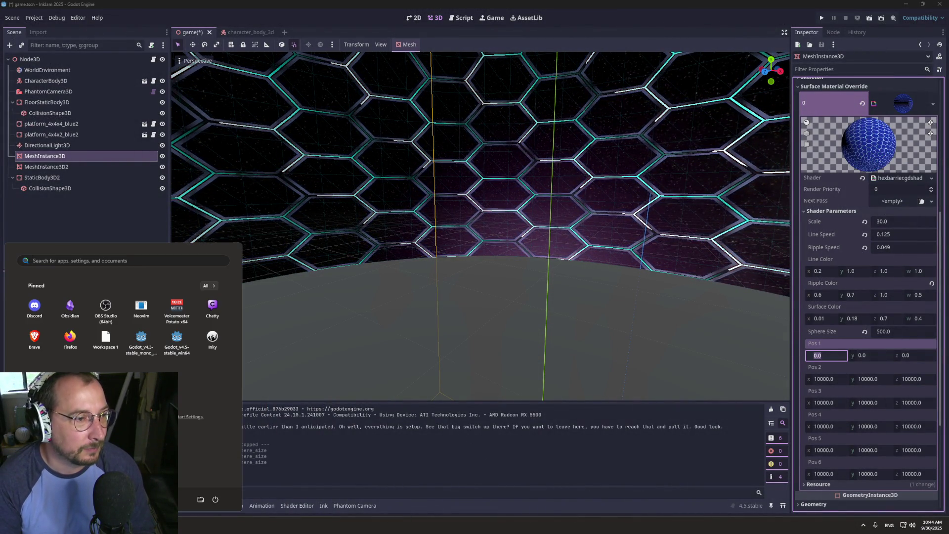
key("super")
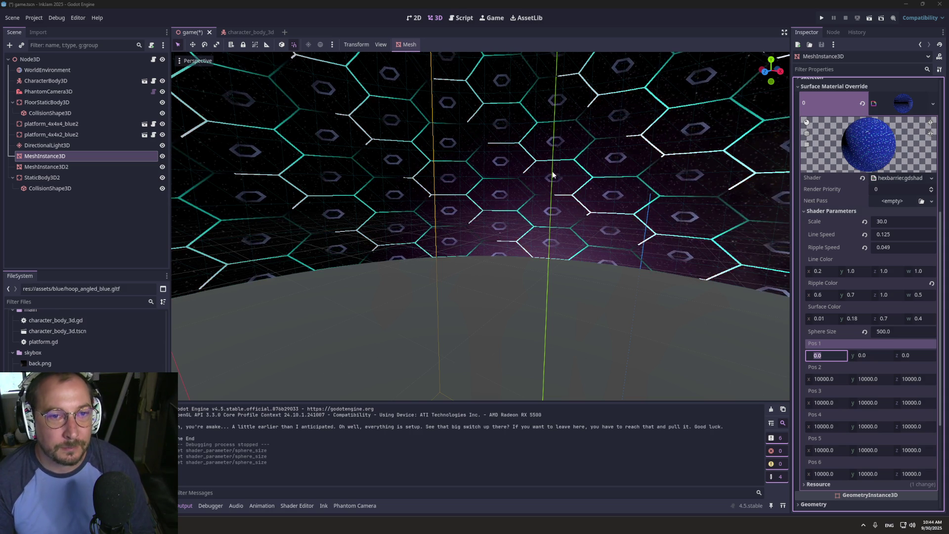
scroll(585, 157, "up", 3)
scroll(509, 208, "down", 3)
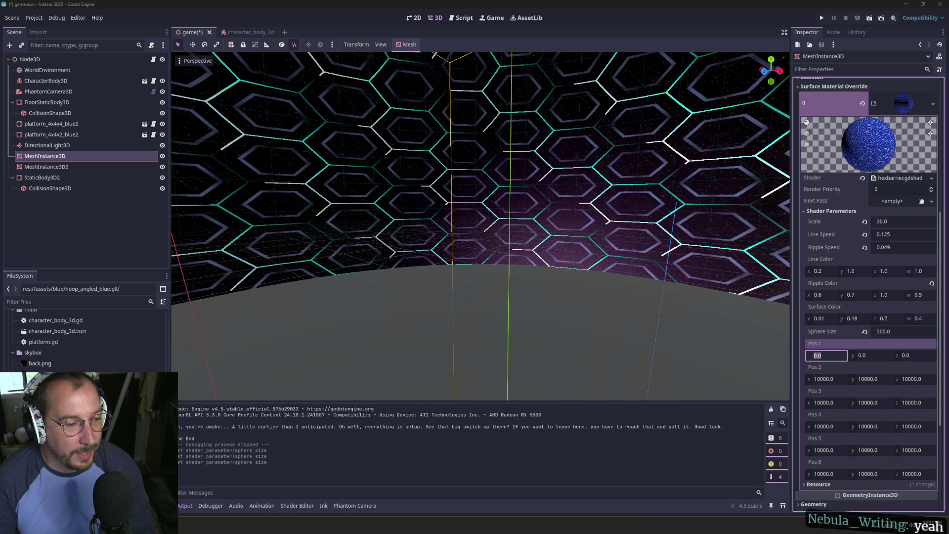
left_click(857, 524)
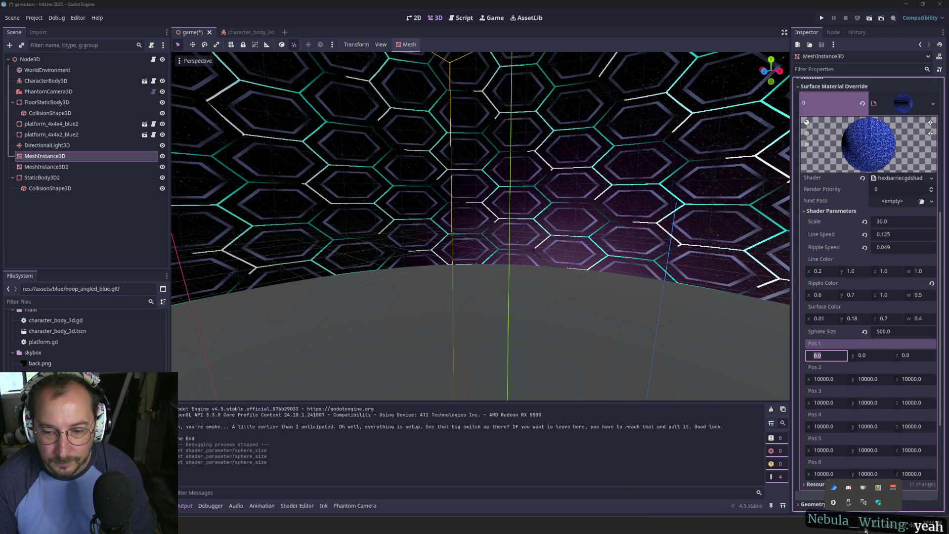
left_click(848, 489)
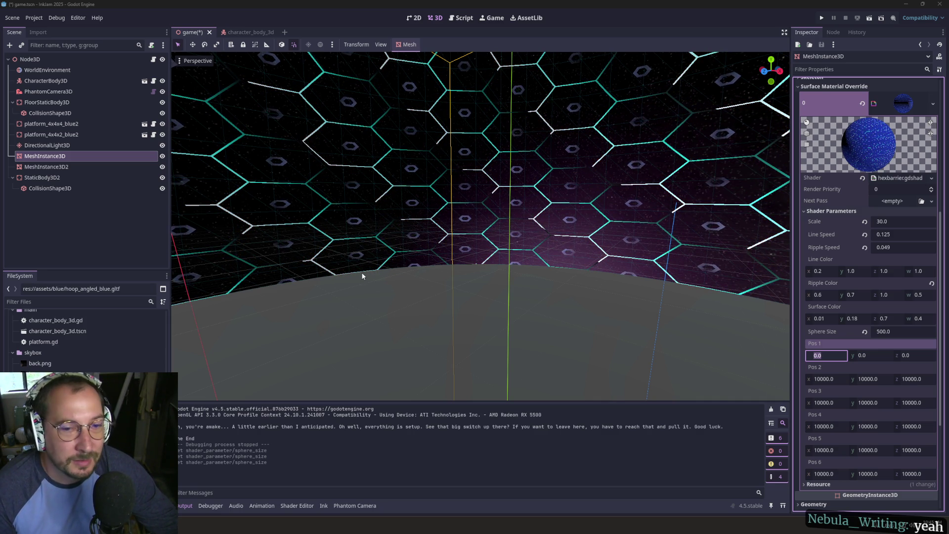
- Run the project once to test the scene, then close the game window
left_click(821, 18)
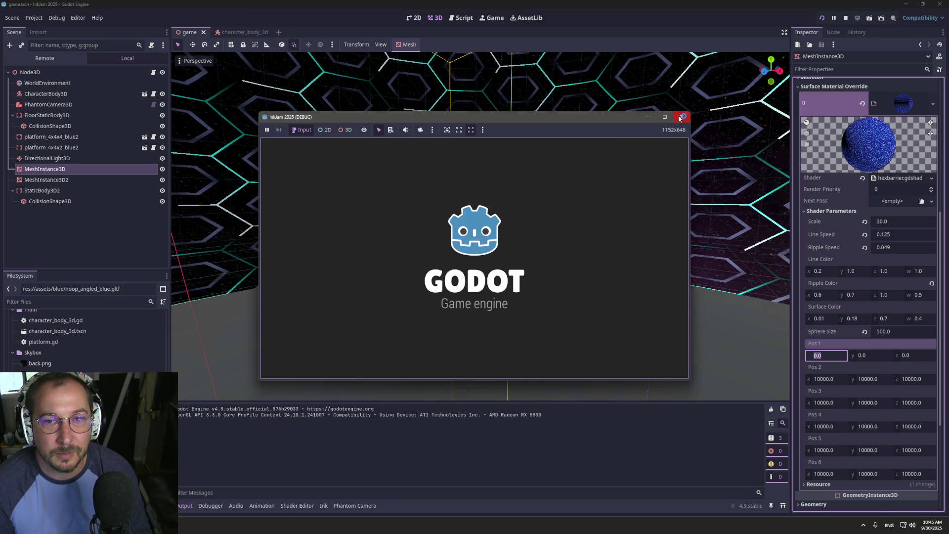
left_click(681, 117)
scroll(385, 228, "down", 3)
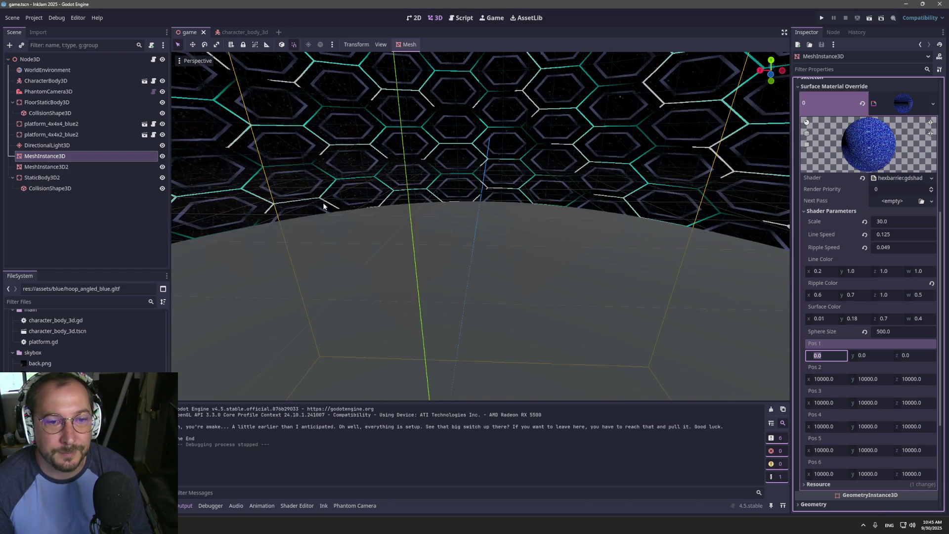
scroll(396, 208, "down", 5)
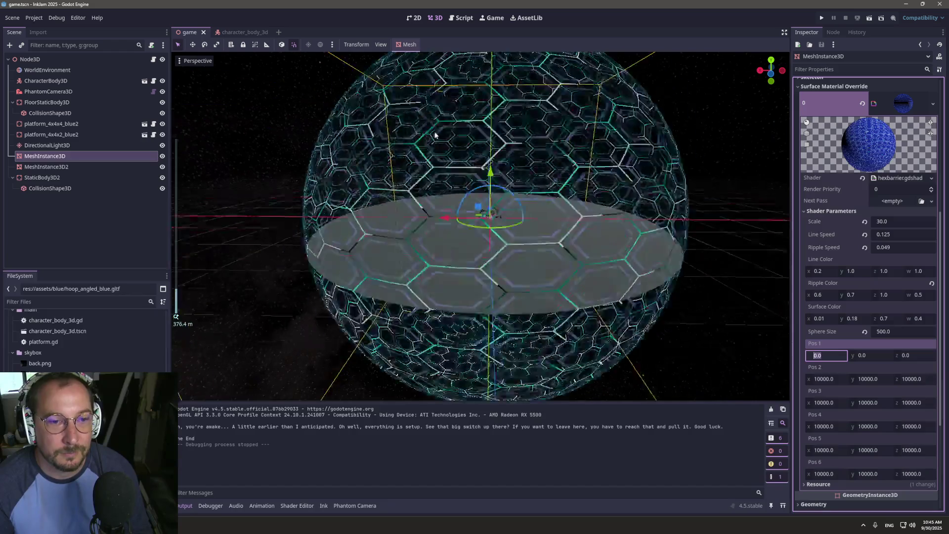
scroll(450, 138, "up", 2)
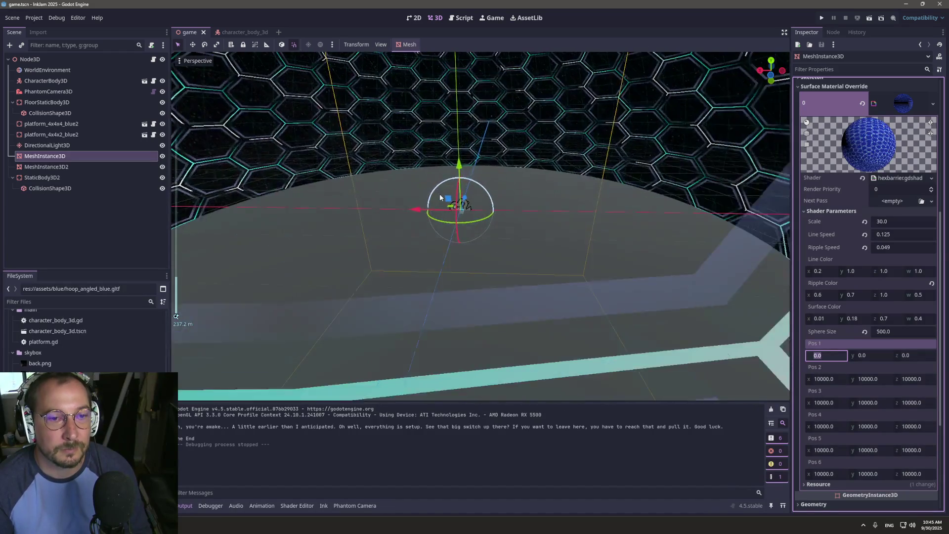
- Orbit around the floor disk and hex dome, then select the CharacterBody3D node
mouse_move(446, 144)
left_mouse_down()
mouse_move(495, 134)
mouse_move(478, 127)
mouse_move(491, 119)
mouse_move(469, 132)
mouse_move(471, 166)
mouse_move(517, 322)
mouse_move(624, 324)
mouse_move(565, 311)
mouse_move(514, 246)
left_mouse_up()
scroll(471, 166, "up", 2)
scroll(517, 322, "up", 2)
scroll(504, 248, "up", 5)
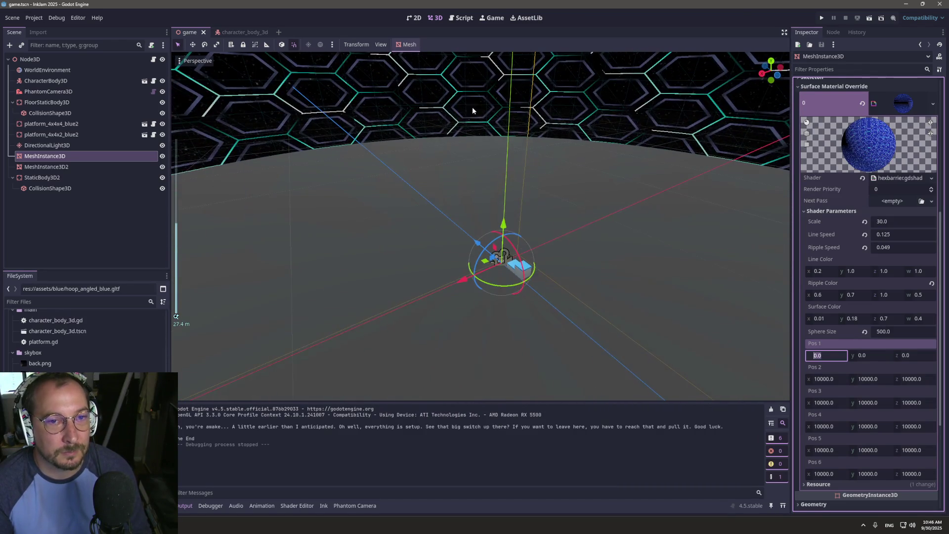
mouse_move(473, 111)
left_mouse_down()
mouse_move(494, 79)
mouse_move(523, 151)
mouse_move(538, 256)
mouse_move(472, 90)
left_mouse_up()
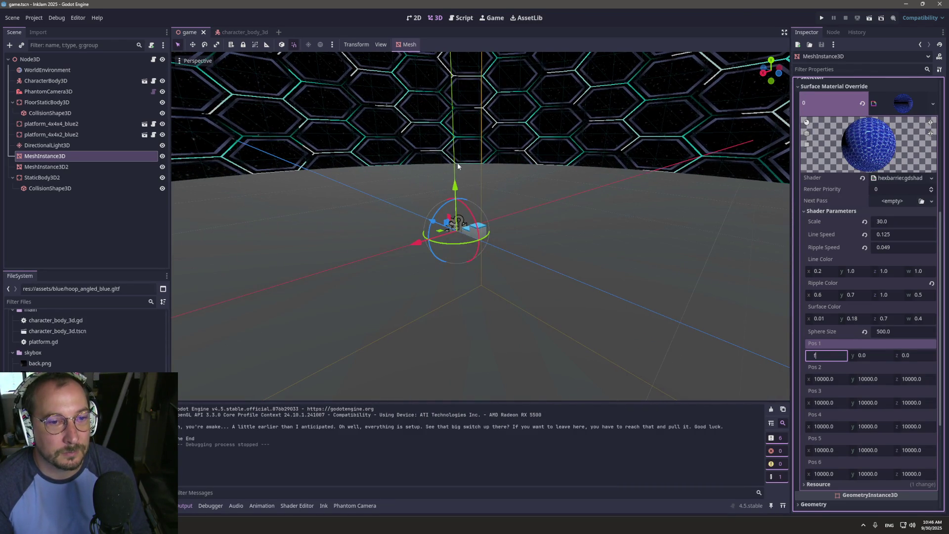
left_click(456, 227)
left_click_drag(456, 227, 489, 237)
scroll(496, 239, "up", 3)
scroll(496, 239, "up", 8)
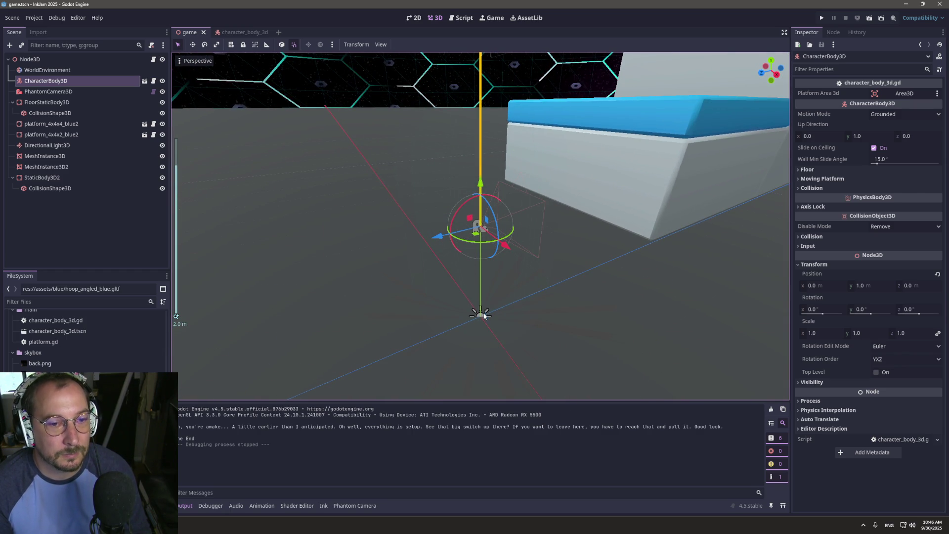
left_click(483, 316)
key("f")
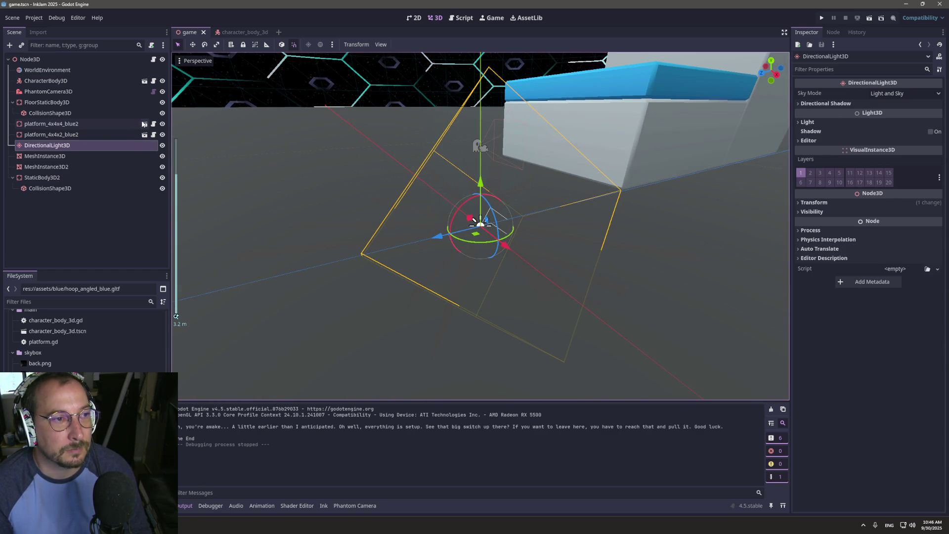
left_click(103, 105)
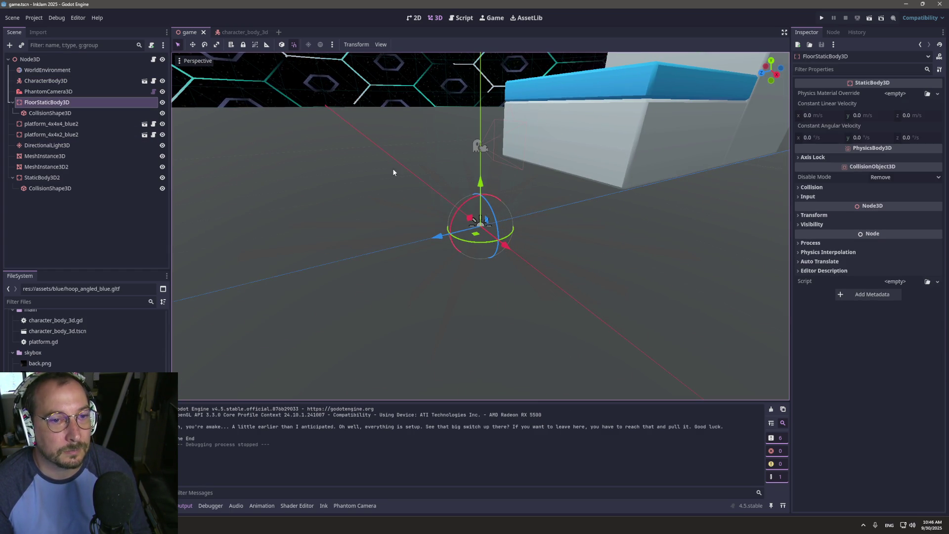
left_click(448, 168)
scroll(444, 171, "down", 5)
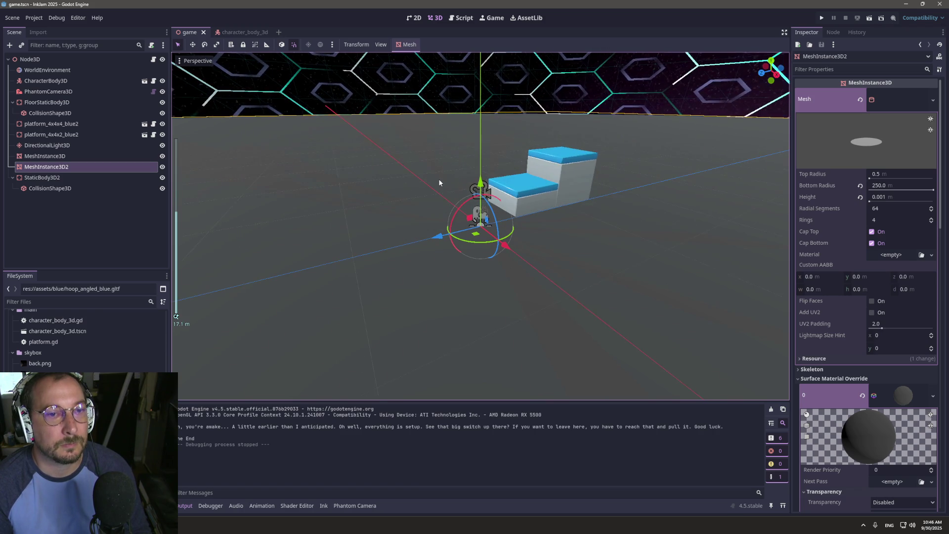
scroll(438, 183, "up", 2)
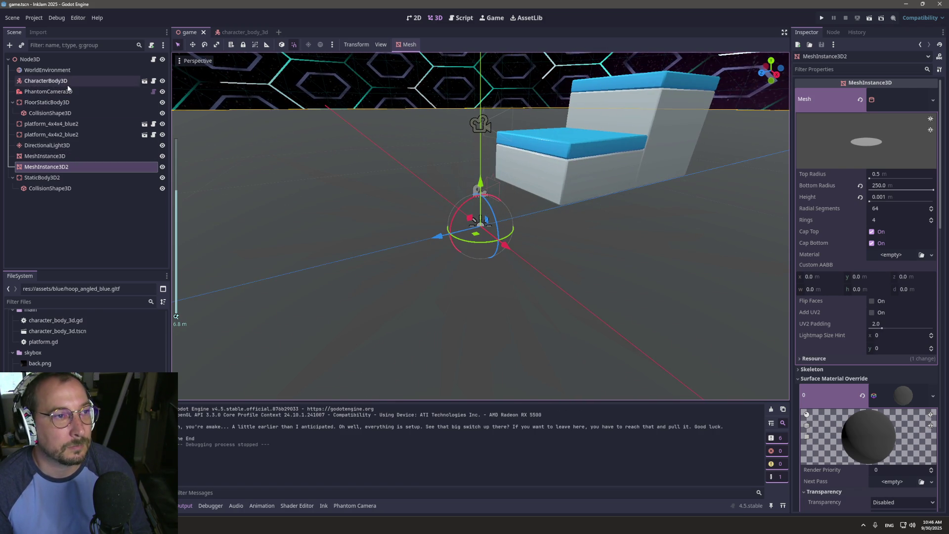
left_click(133, 81)
left_click_drag(453, 136, 455, 170)
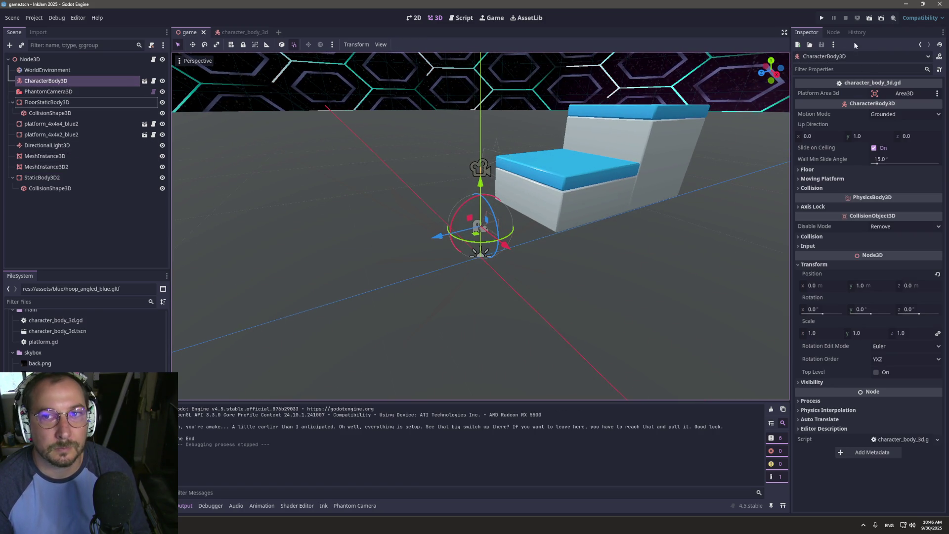
- Play a test run that logs the "Three!", "Two!", "One!" countdown and explosion line
left_click(821, 18)
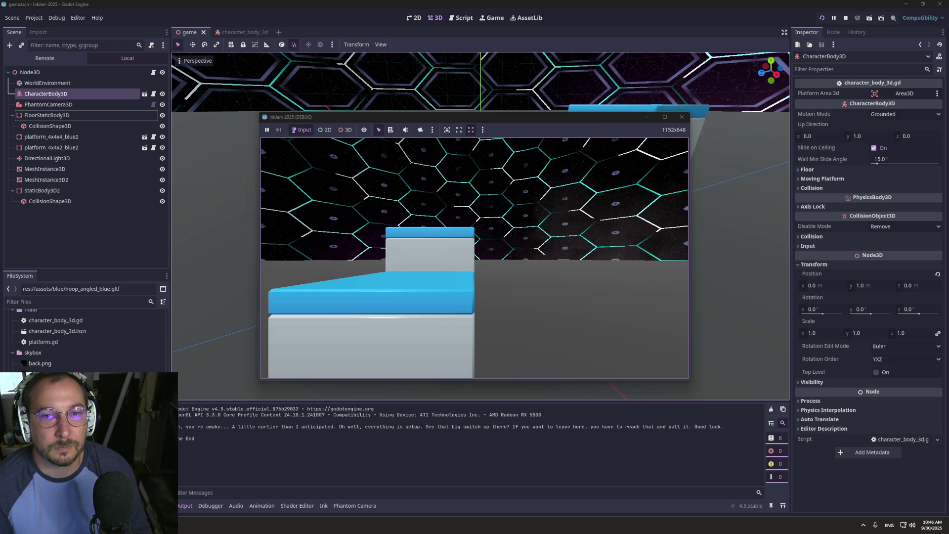
key("super+Tab")
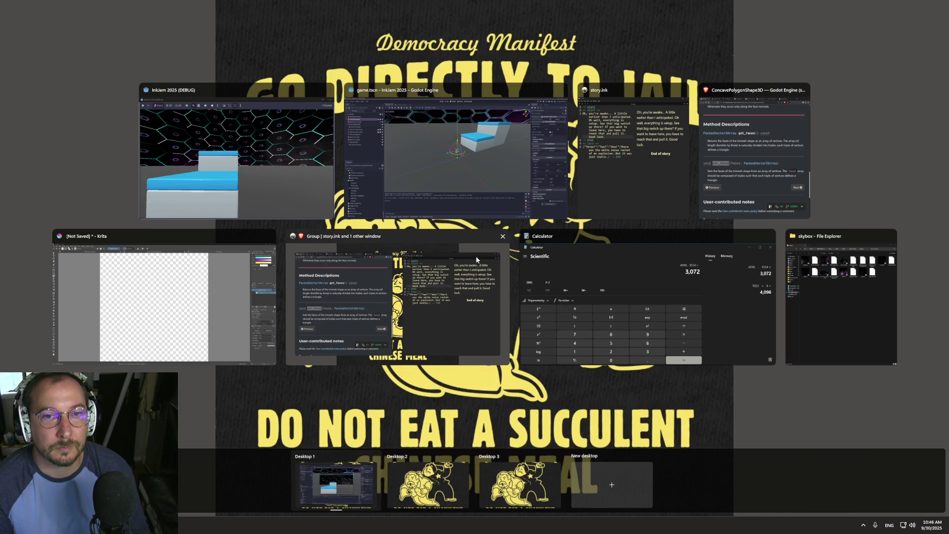
key("Escape")
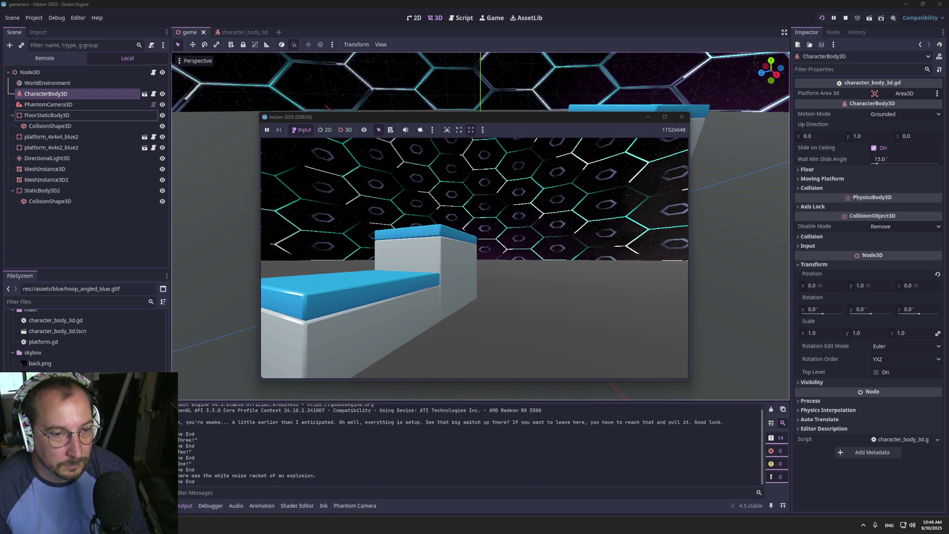
key("super+Tab")
- Stop the running game and bring the Inky story.ink editor forward
left_click(443, 139)
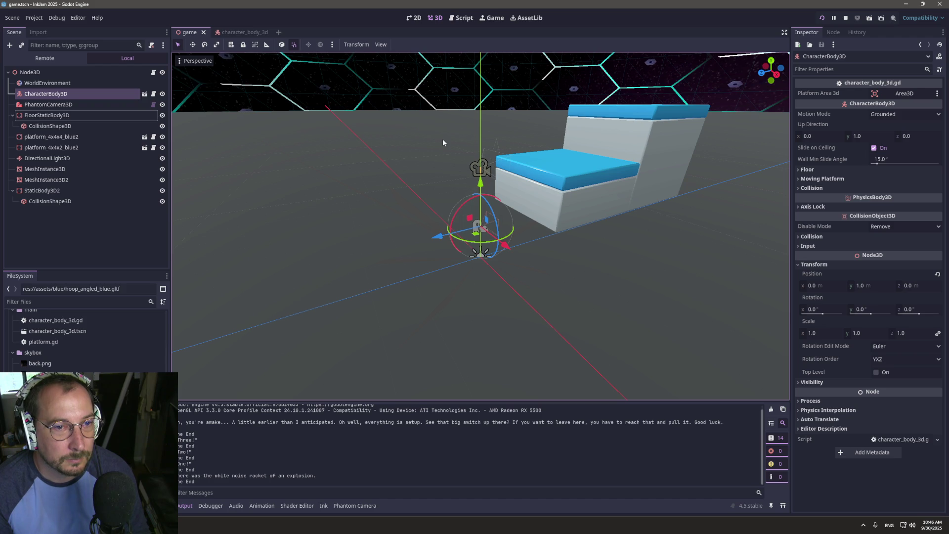
left_click(845, 19)
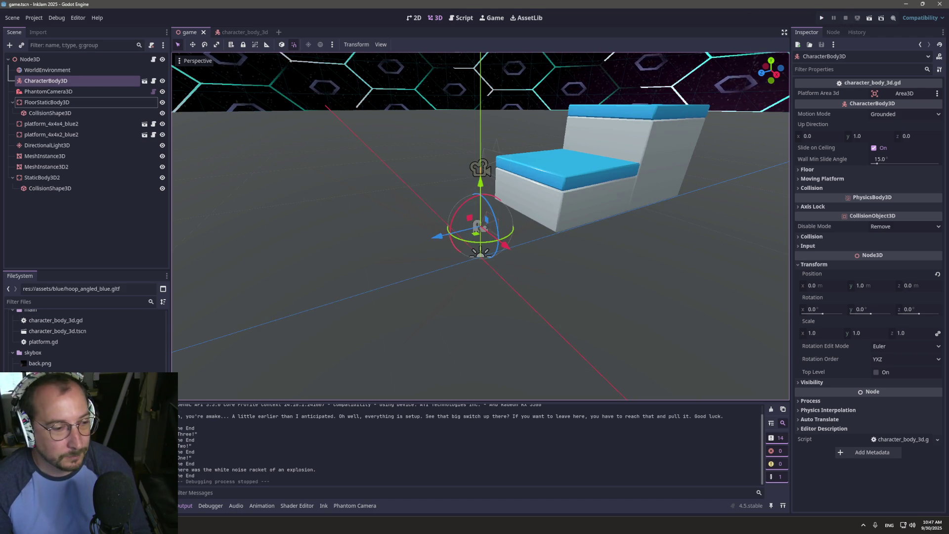
key("alt+Tab")
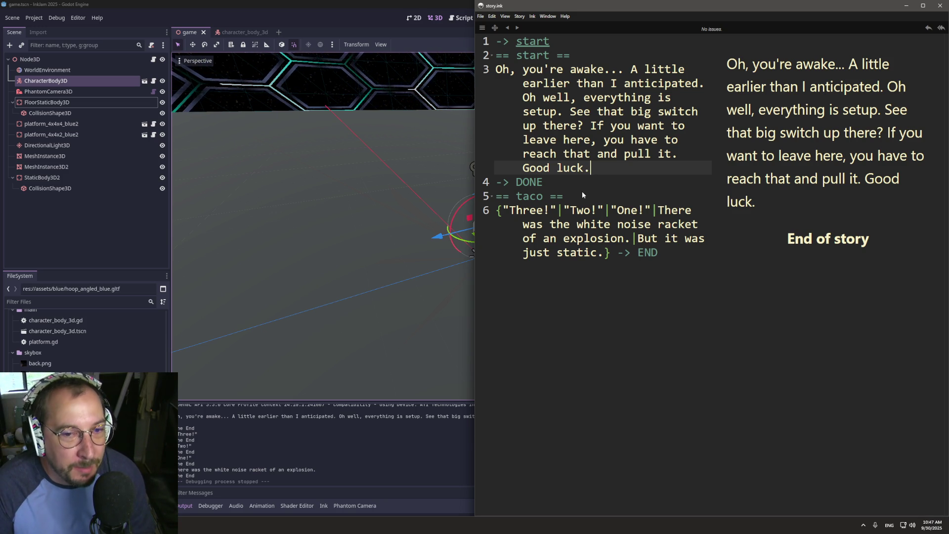
- Try a #taco tag after "Three!" on line 6, then revert the line
left_click(563, 210)
type("#taco")
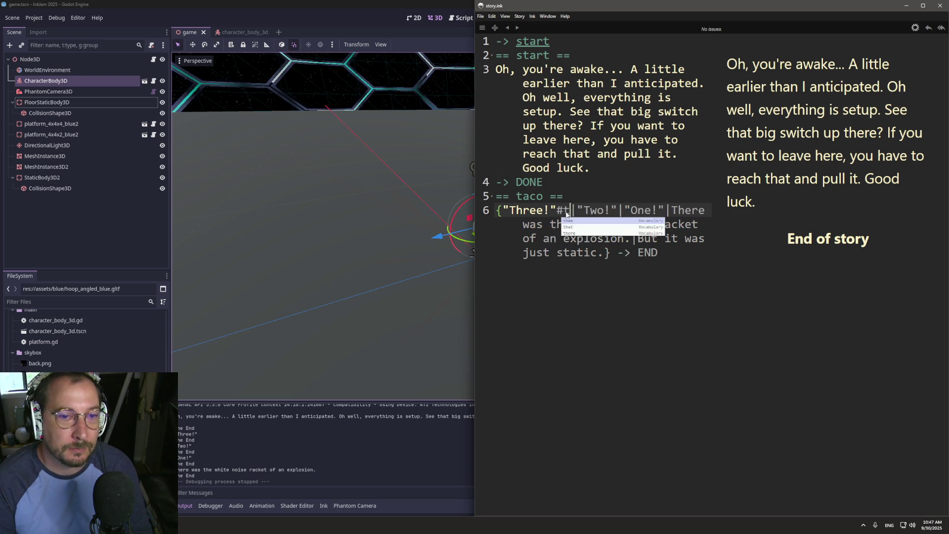
key("Return")
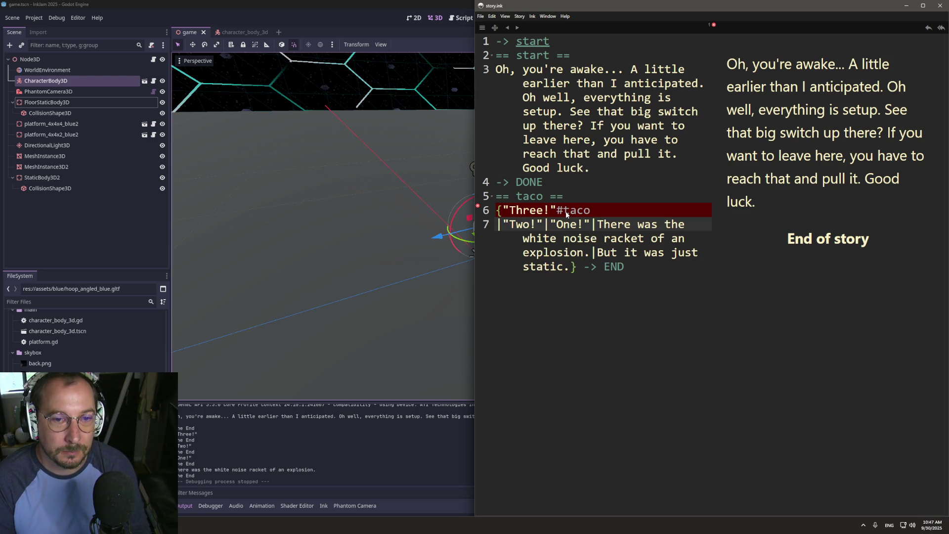
key("BackSpace")
key("ctrl+z")
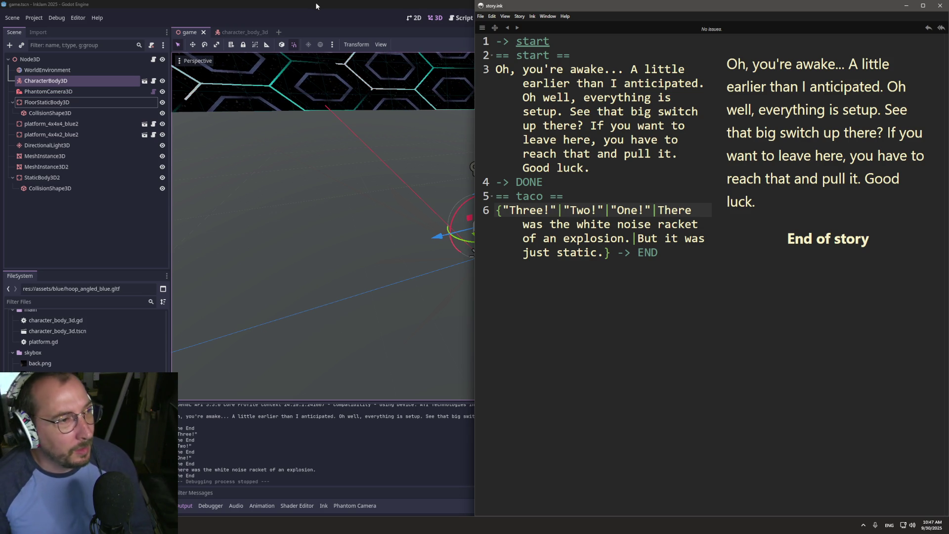
- Run the project and switch between the game window and the editor
left_click(327, 6)
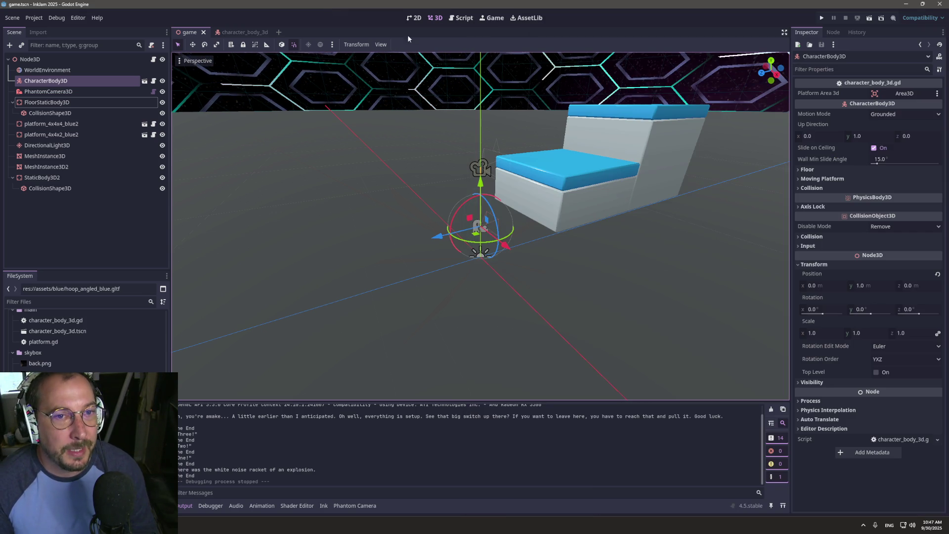
left_click(823, 18)
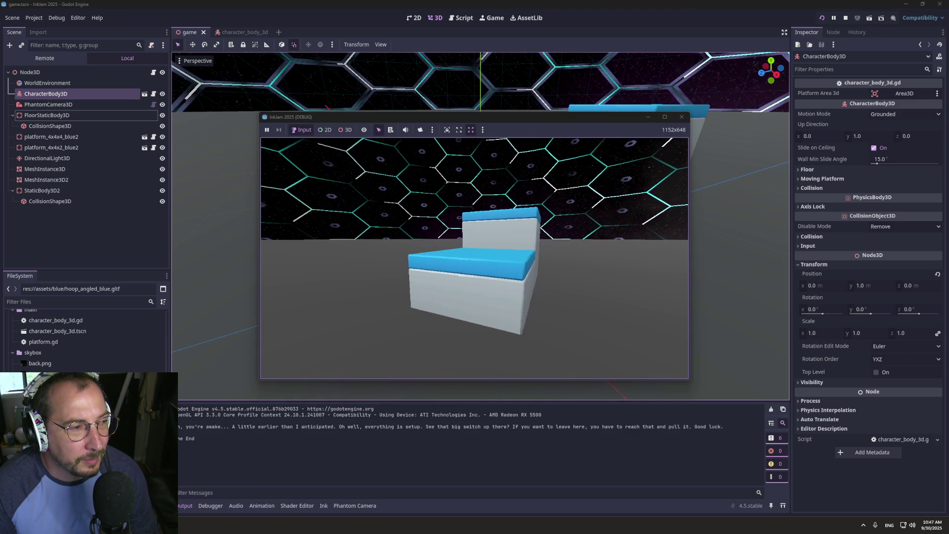
key("super+Tab")
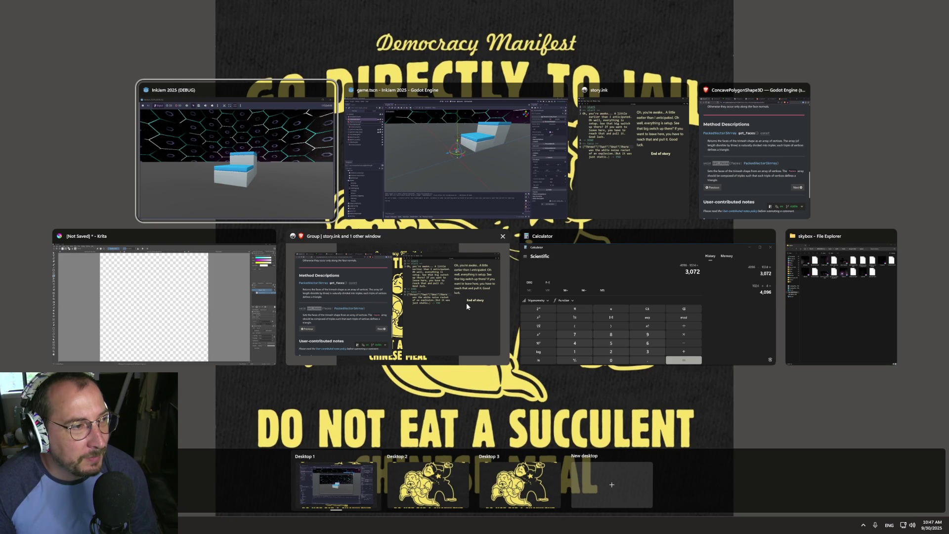
left_click(292, 174)
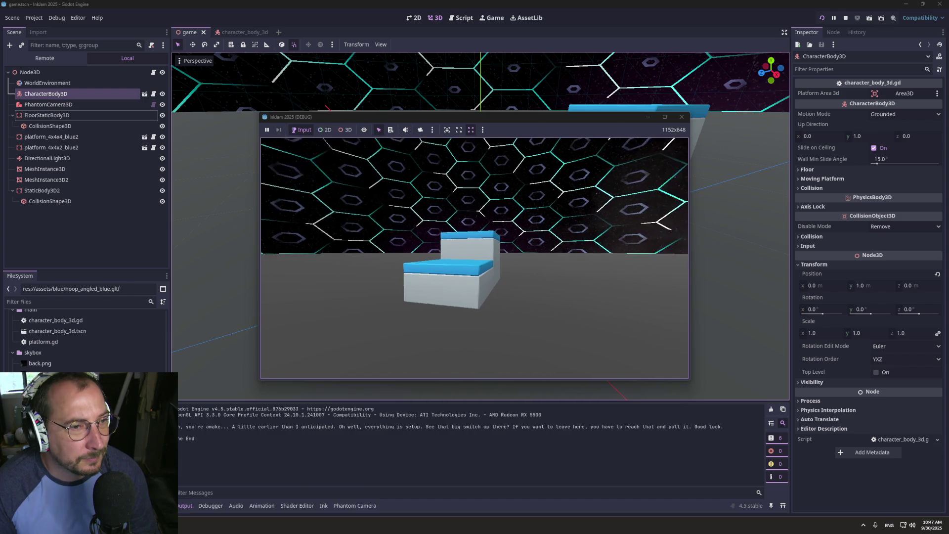
key("super+Tab")
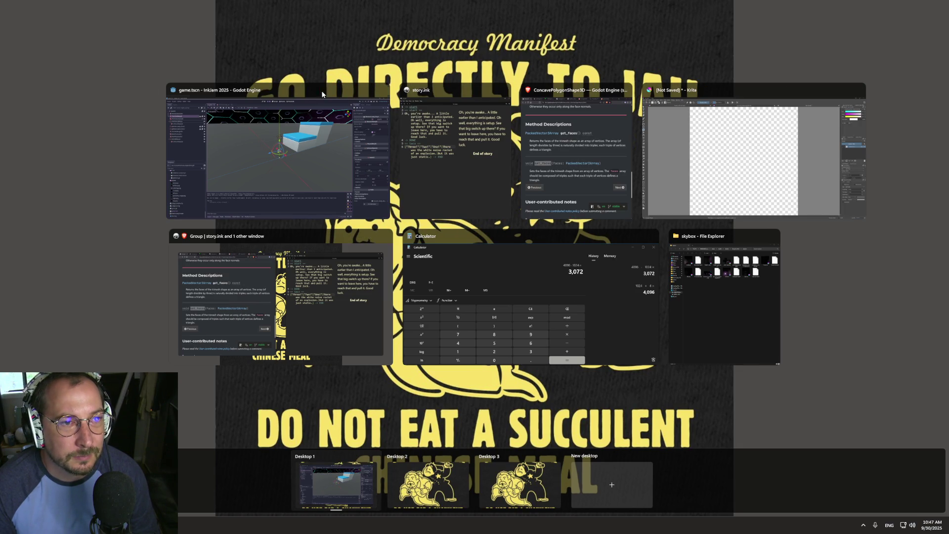
left_click(337, 148)
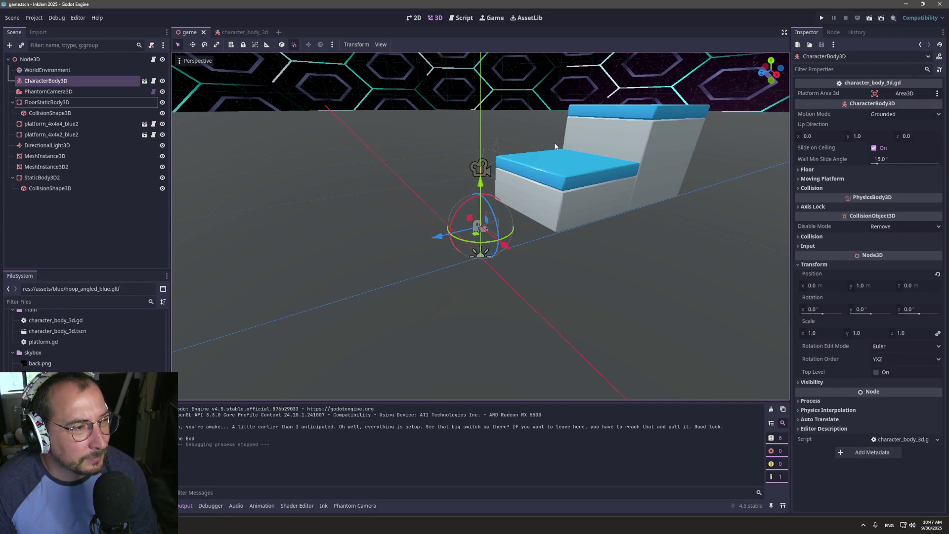
- Relaunch the game, walk the player toward the stairs with W and D, then show story.ink
left_click(821, 18)
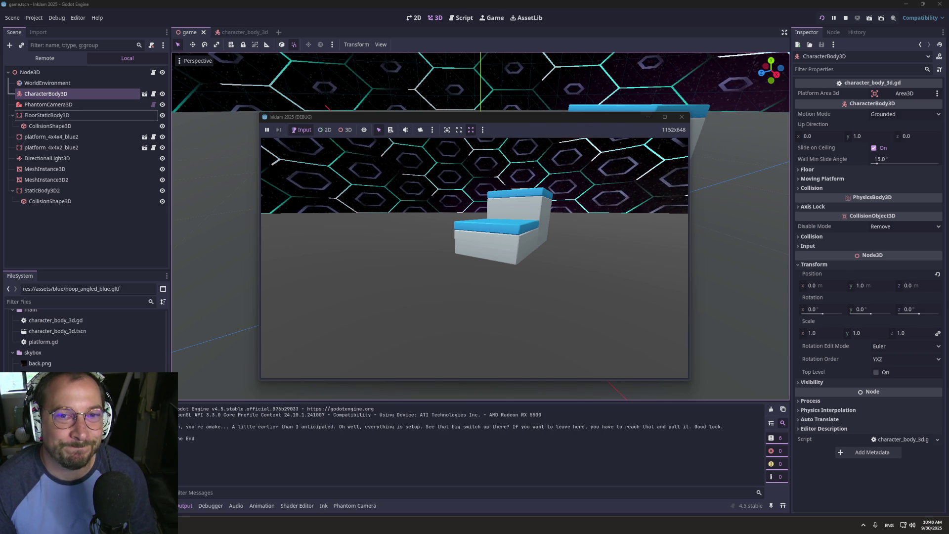
key("super+Tab")
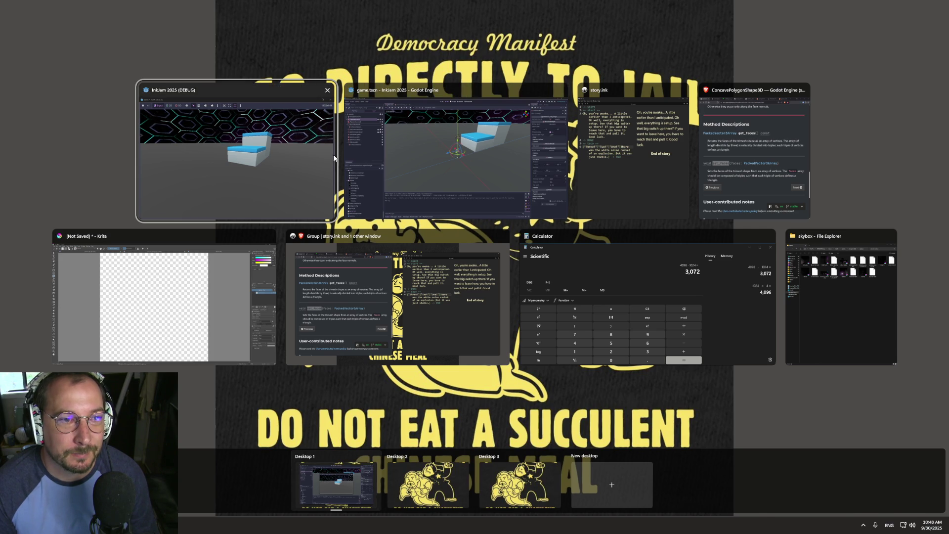
left_click(334, 158)
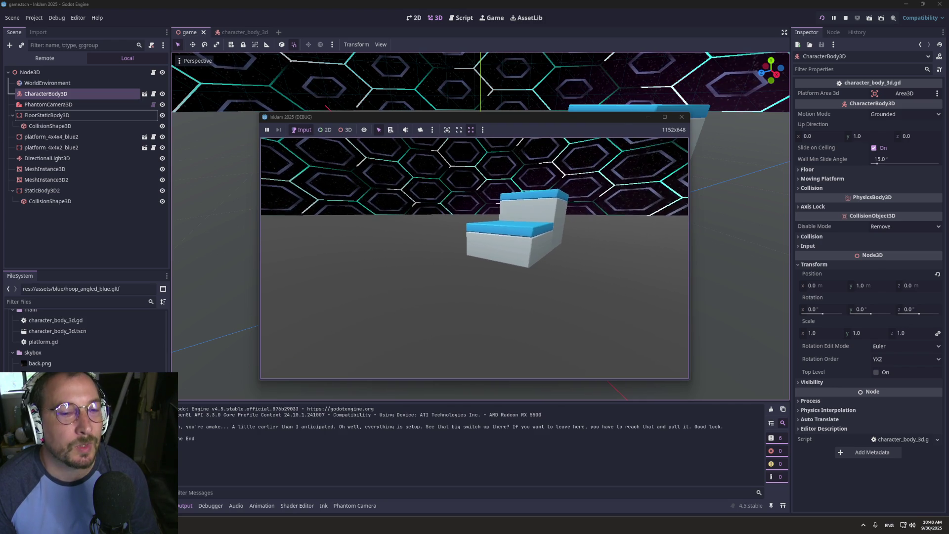
key("w")
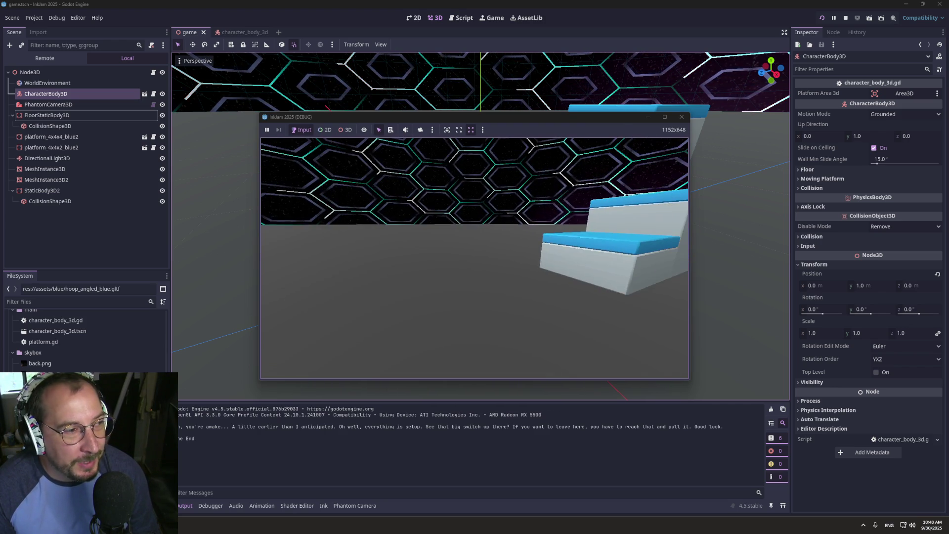
key("d")
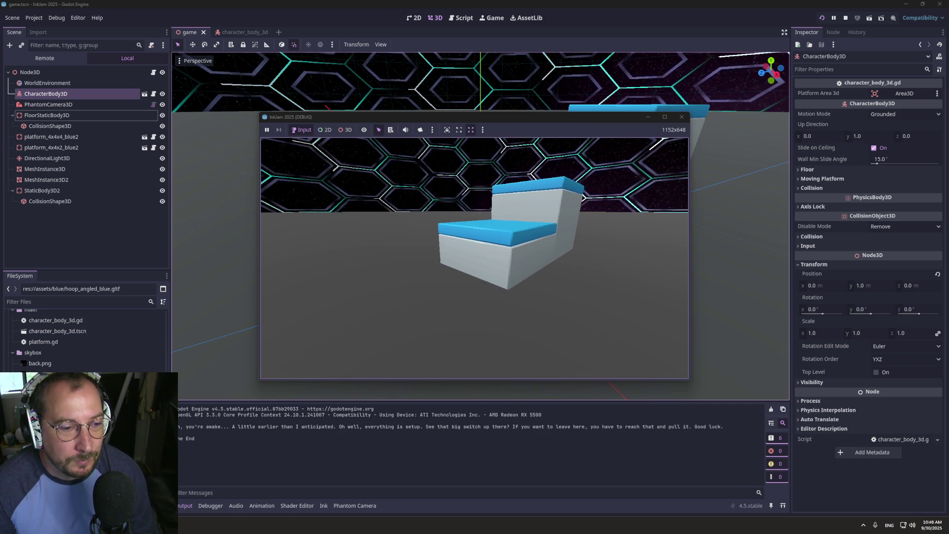
key("d")
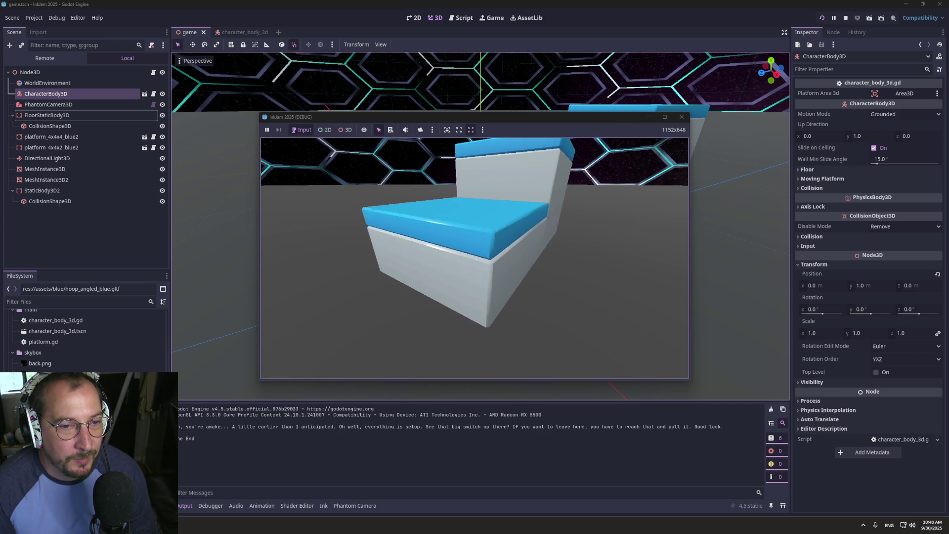
key("alt+Tab")
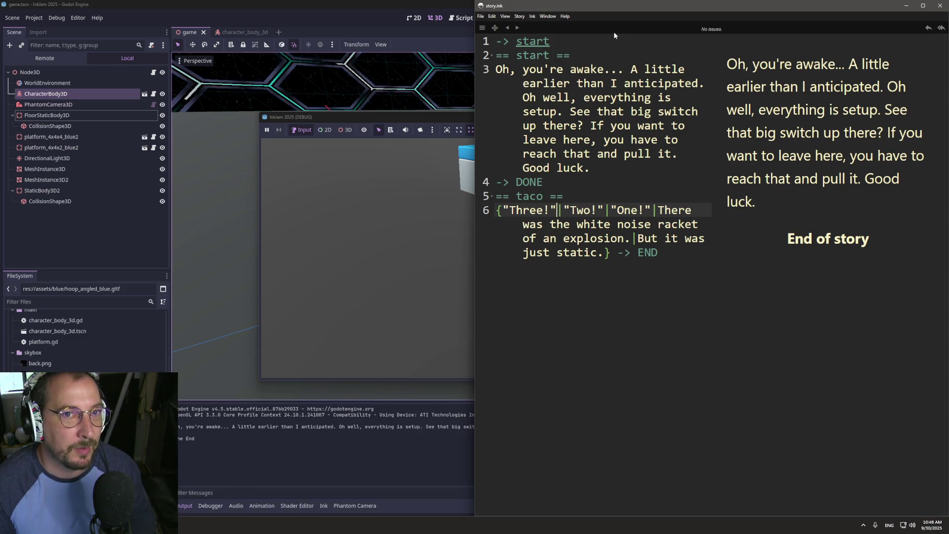
- Float the Inky window over the game and select the start knot's opening dialogue line
mouse_move(614, 36)
left_mouse_down()
mouse_move(416, 100)
mouse_move(494, 75)
mouse_move(565, 78)
left_mouse_up()
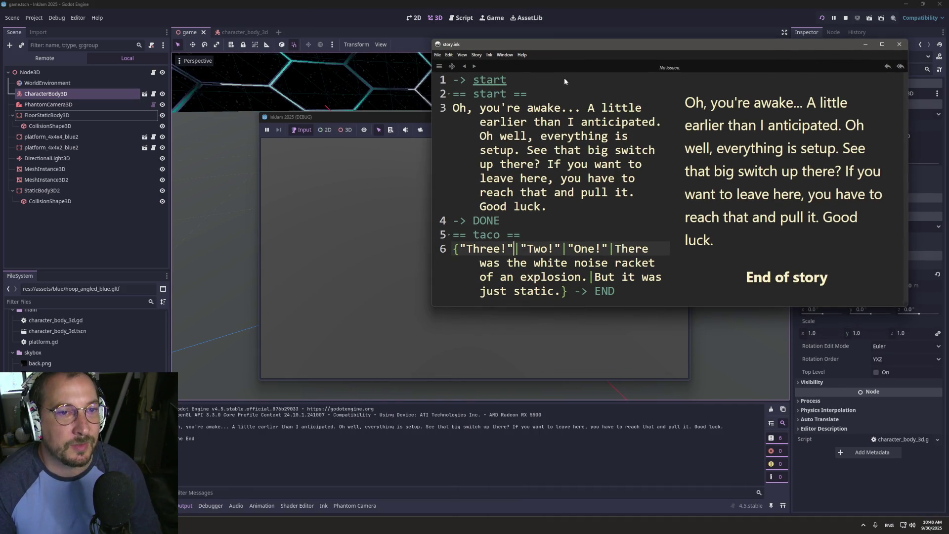
left_click(547, 136)
mouse_move(454, 109)
left_mouse_down()
mouse_move(503, 110)
mouse_move(559, 204)
left_mouse_up()
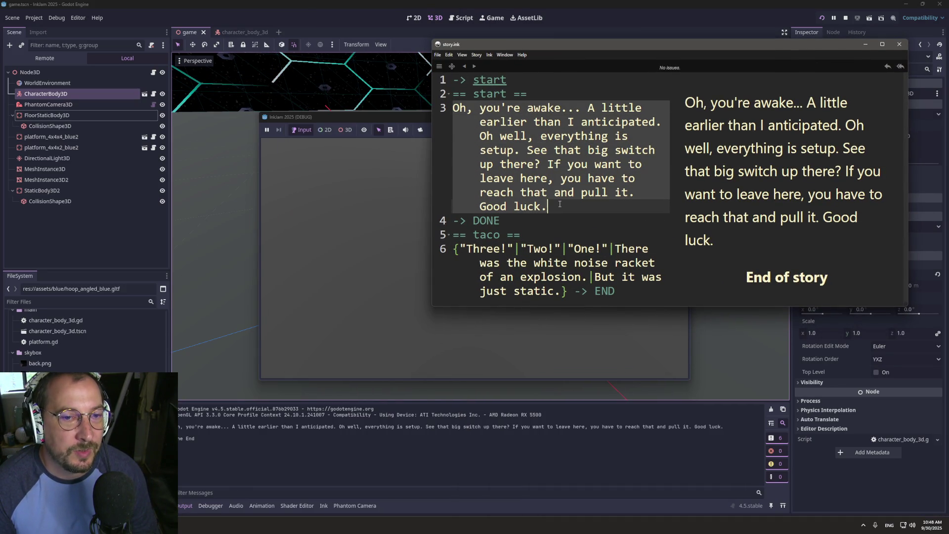
left_click(475, 94)
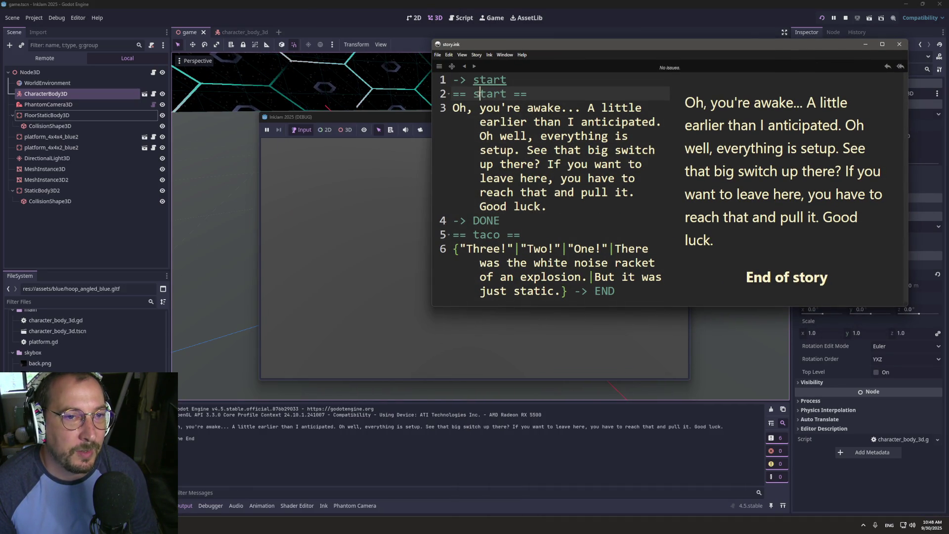
mouse_move(455, 109)
left_mouse_down()
mouse_move(556, 166)
mouse_move(572, 208)
left_mouse_up()
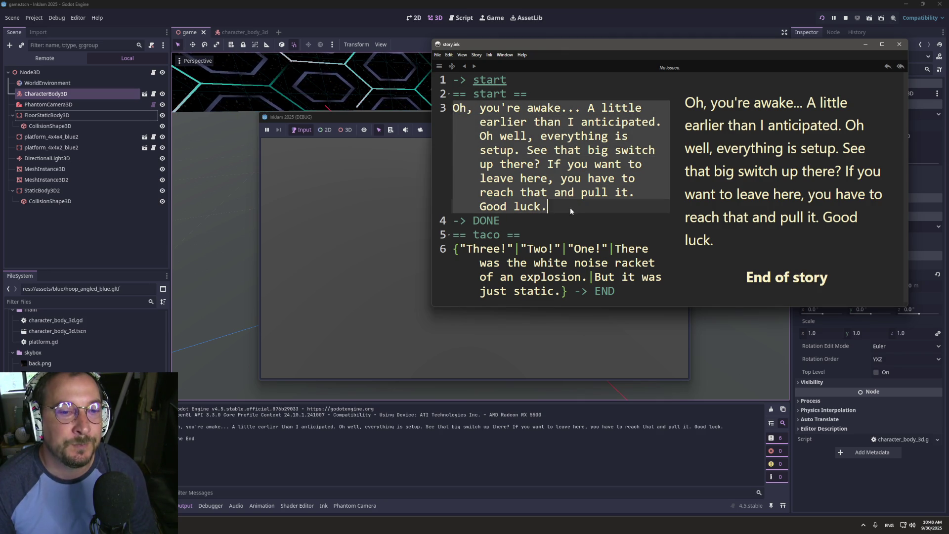
- Select the taco knot's sequence line and the word Three, then refocus the game window
left_click(474, 236)
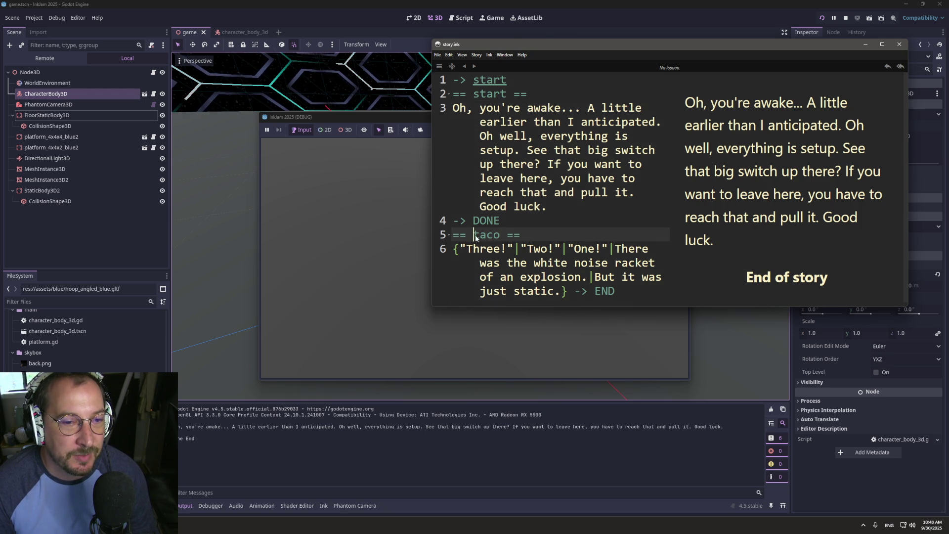
left_click_drag(454, 249, 574, 293)
double_click(479, 251)
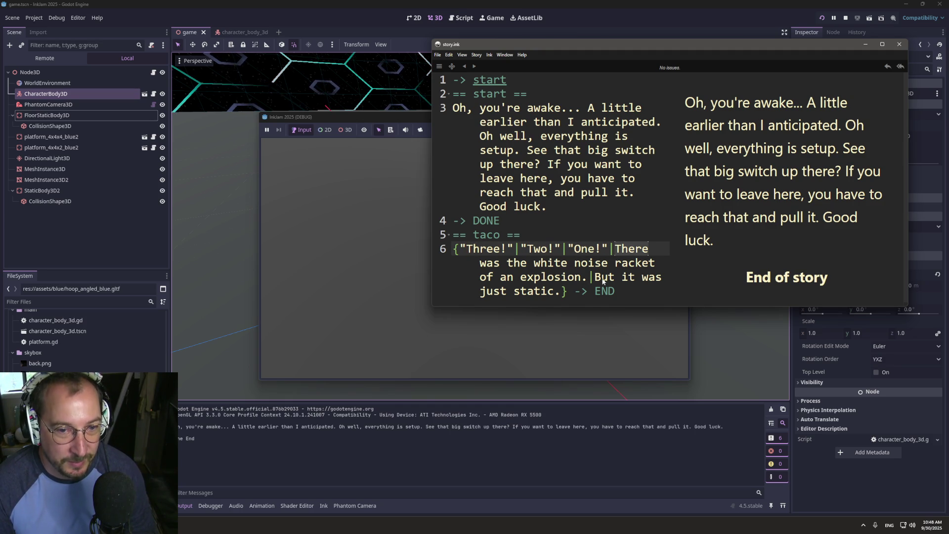
left_click(597, 277)
left_click(542, 291)
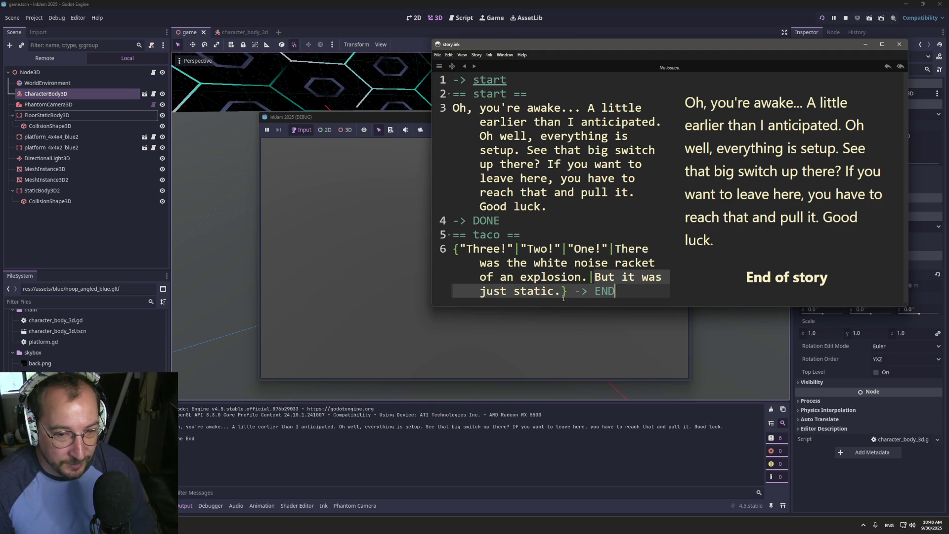
left_click(563, 298)
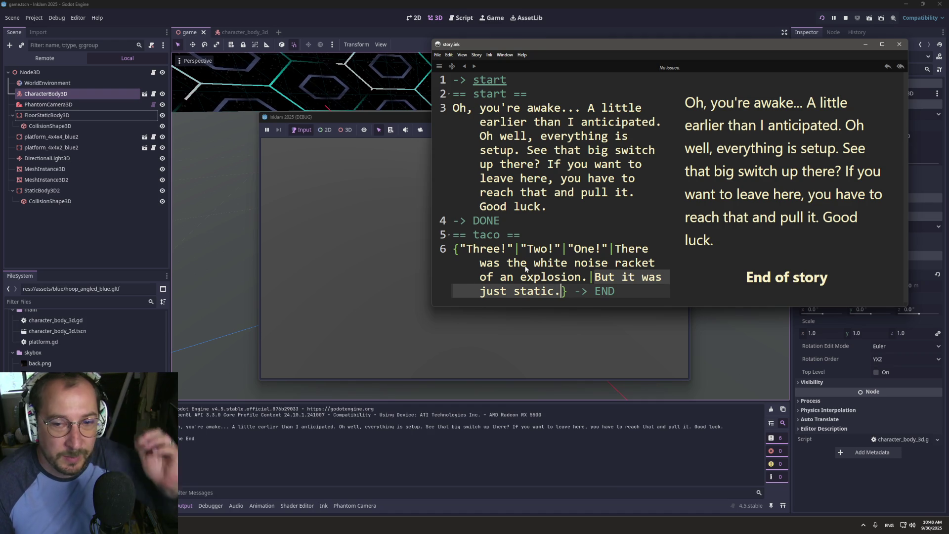
left_click(387, 375)
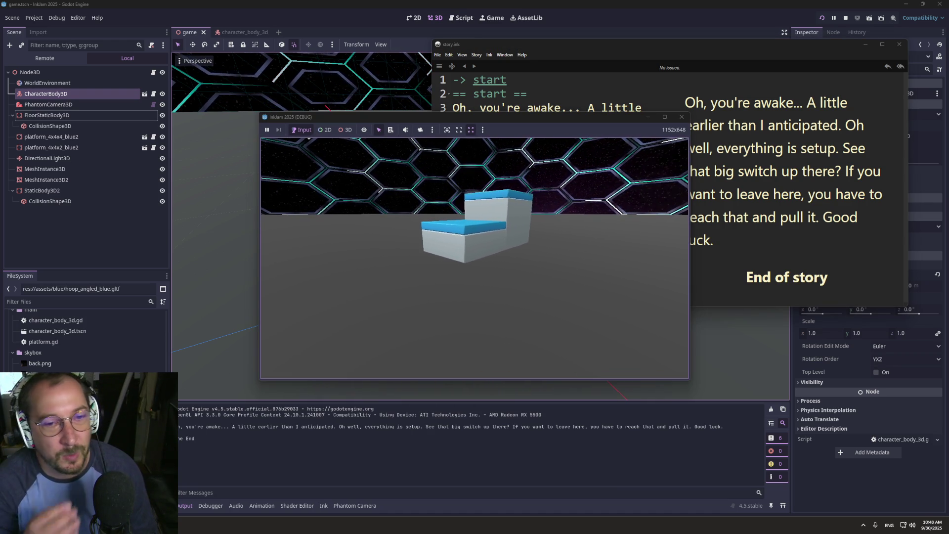
- Walk to the stairs and jump to trigger the countdown dialogue, checking story.ink
key("w")
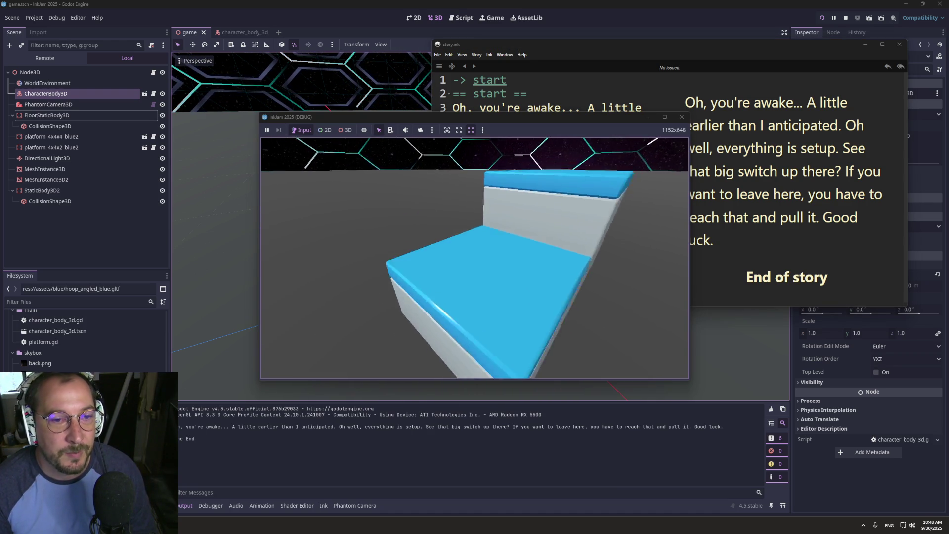
key("space")
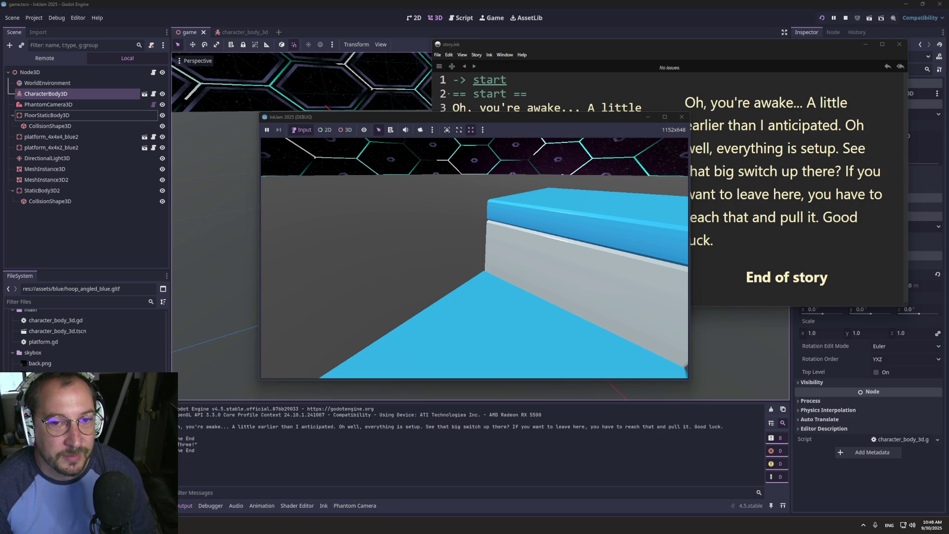
key("super+Tab")
left_click(469, 166)
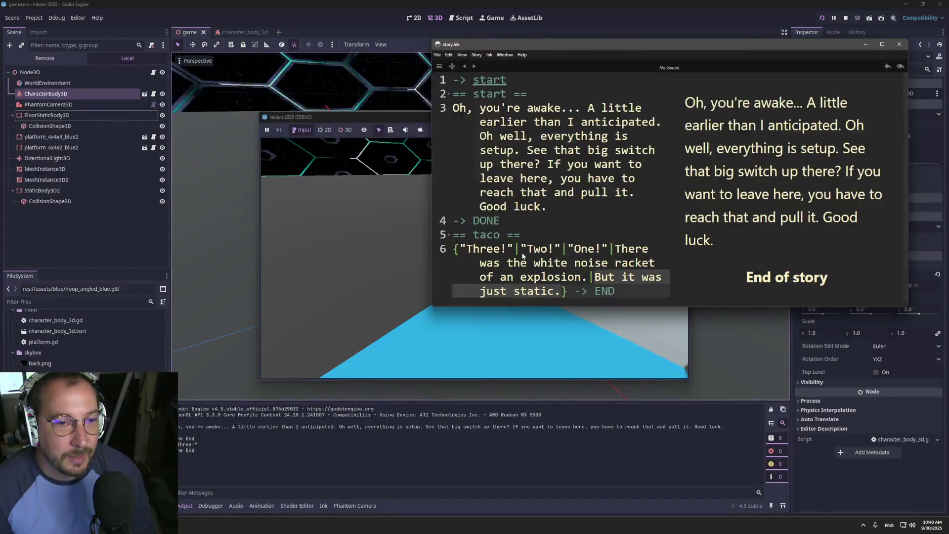
left_click(331, 233)
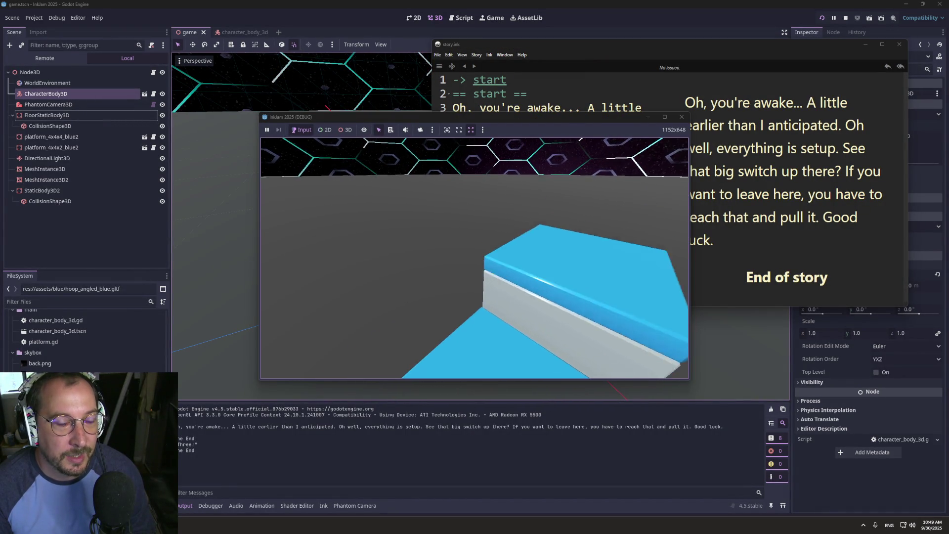
key("space")
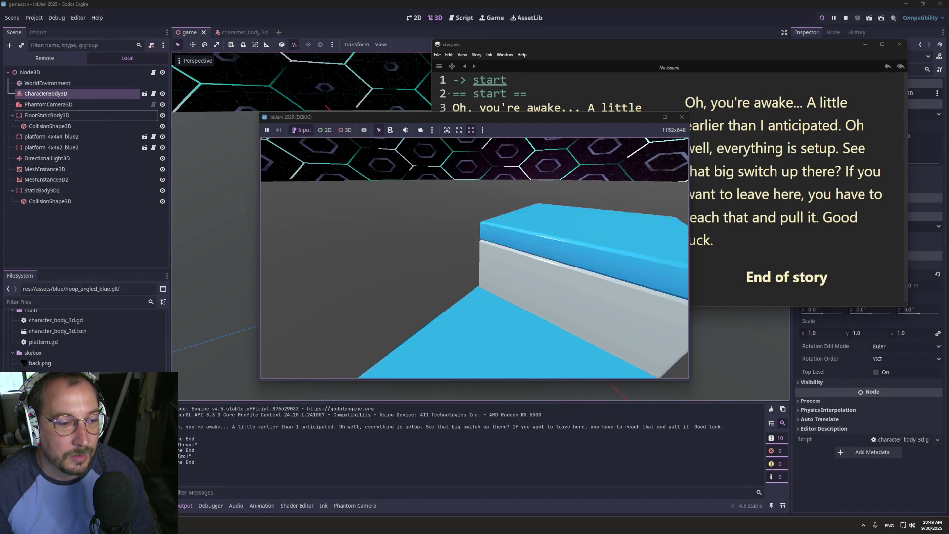
key("space")
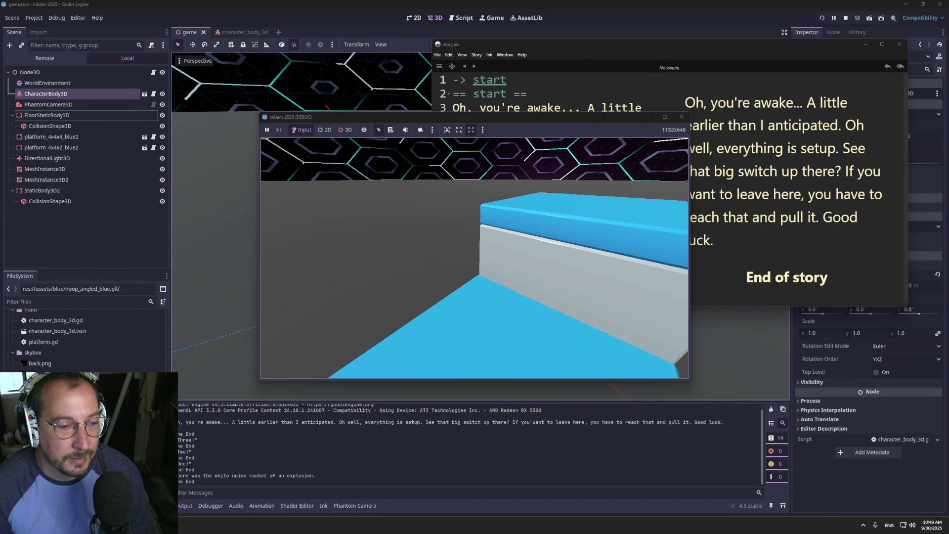
- Compare against story.ink again and walk the player toward the blue-topped platforms
key("super+Tab")
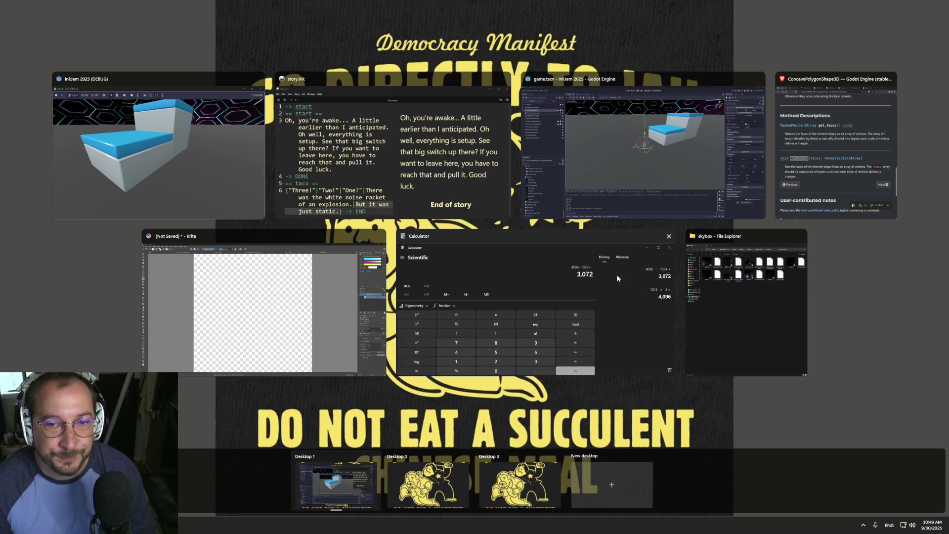
left_click(436, 180)
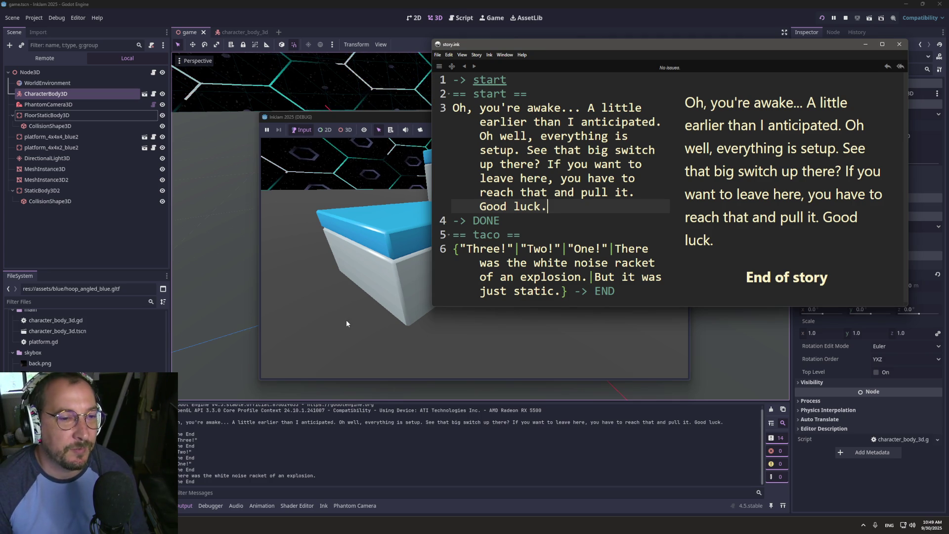
left_click(346, 319)
key("w")
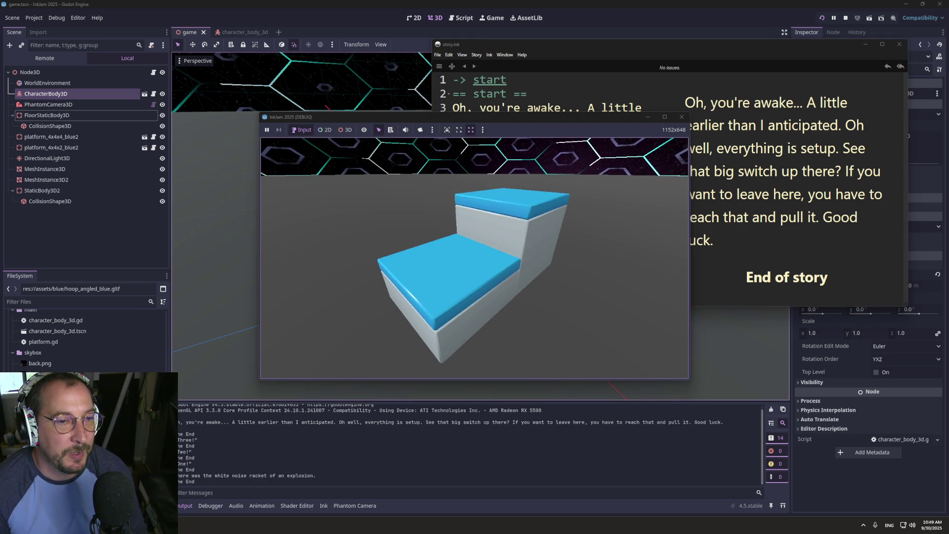
key("super")
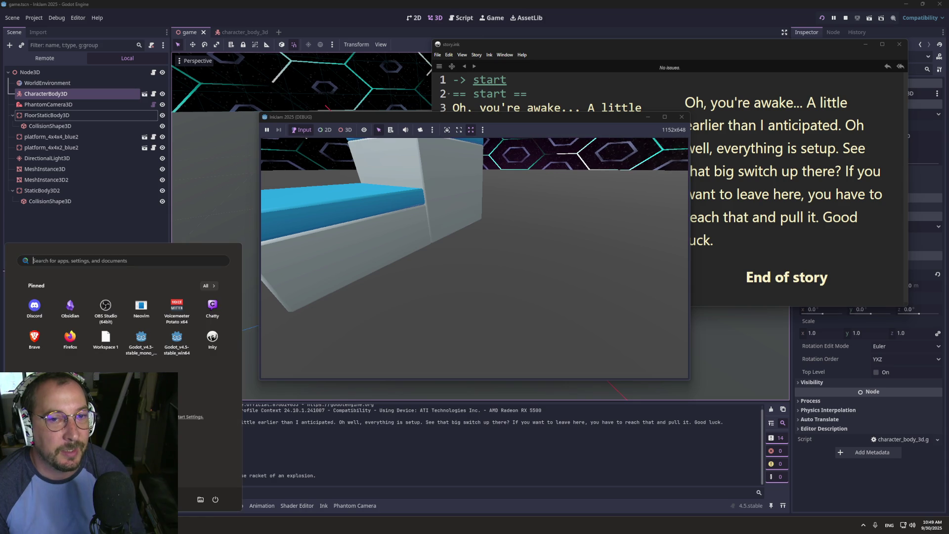
key("super+Tab")
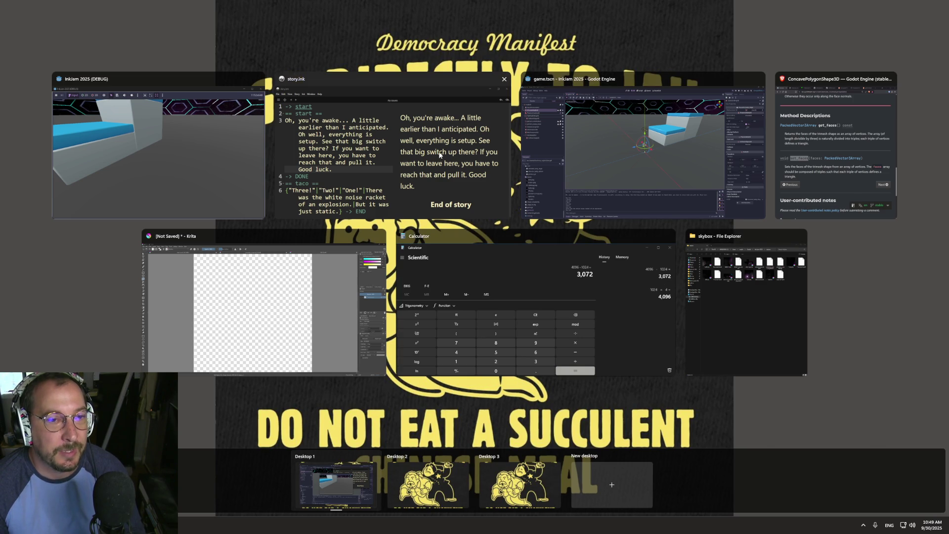
left_click(438, 151)
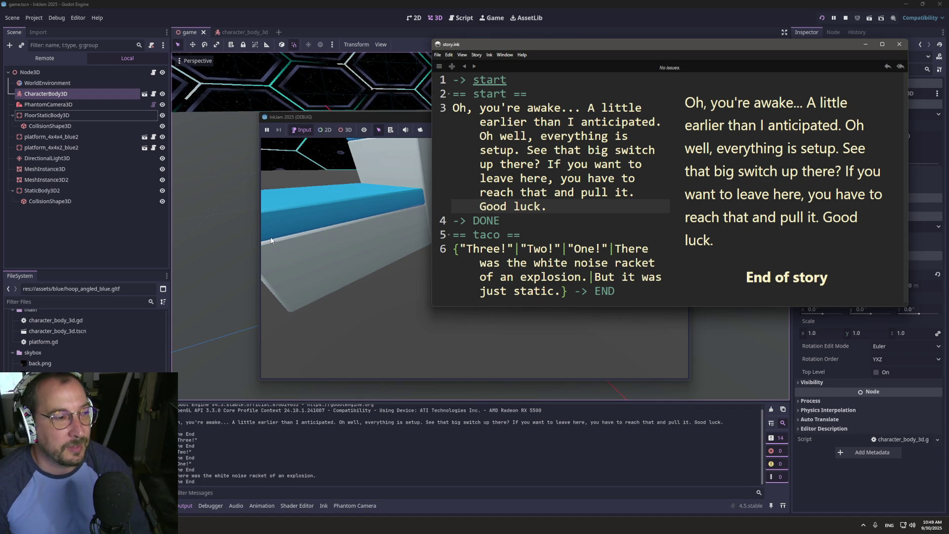
left_click(402, 200)
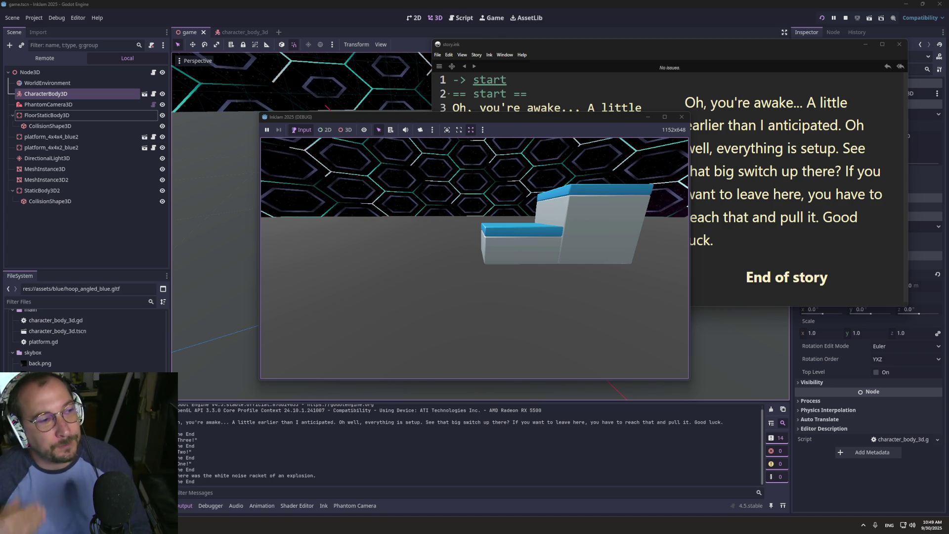
- Walk the character around the blue-topped platform with WASD, then show all windows
key("w")
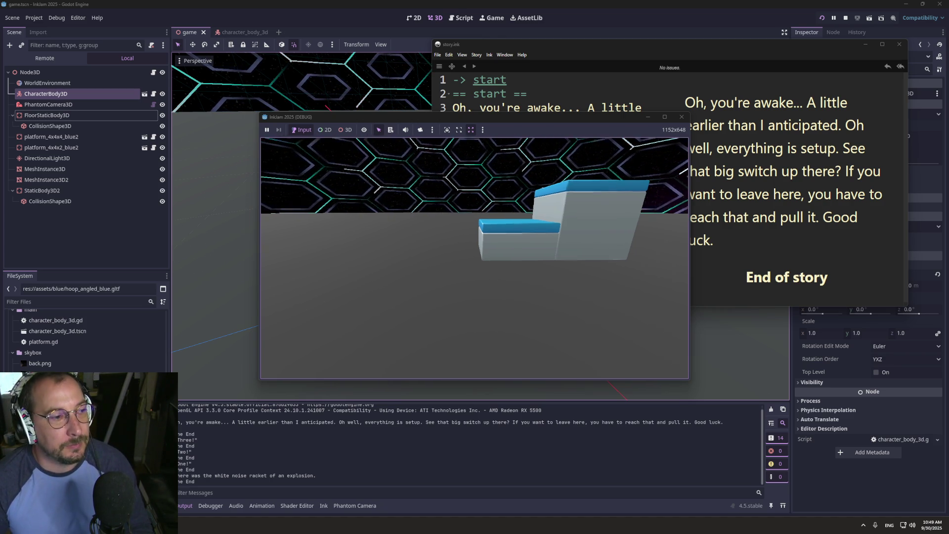
key("w")
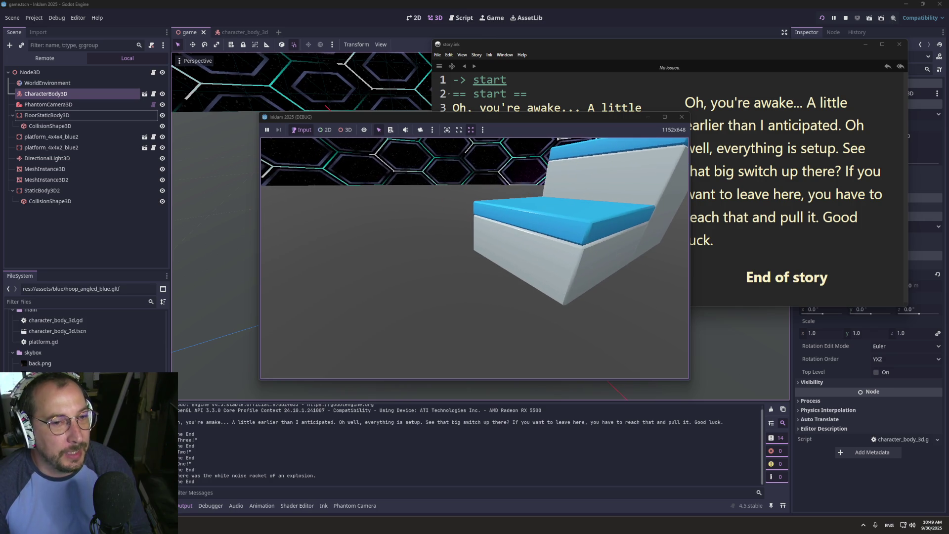
key("a")
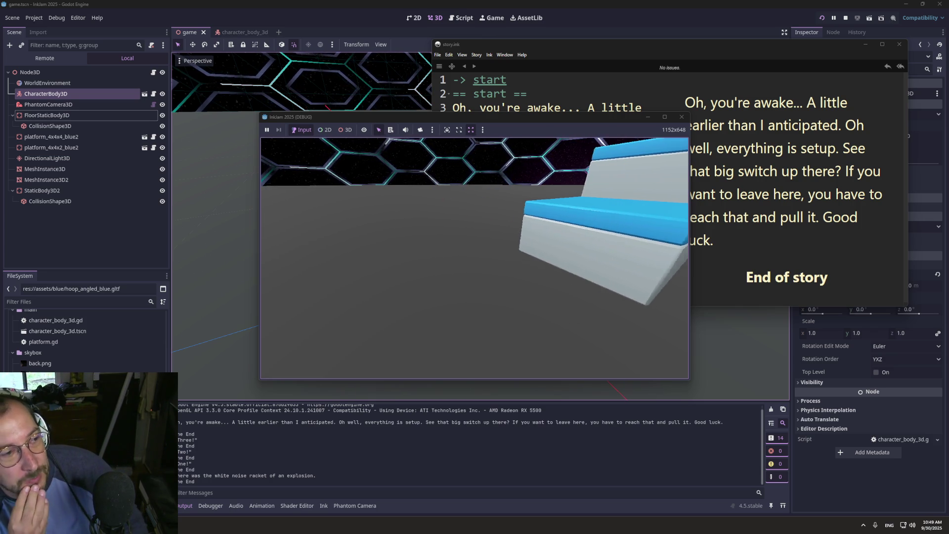
key("w")
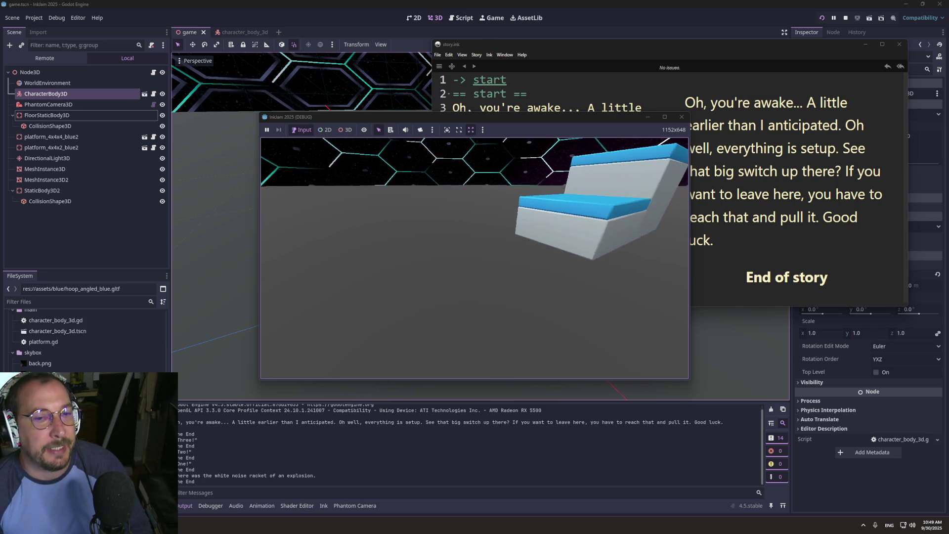
key("s")
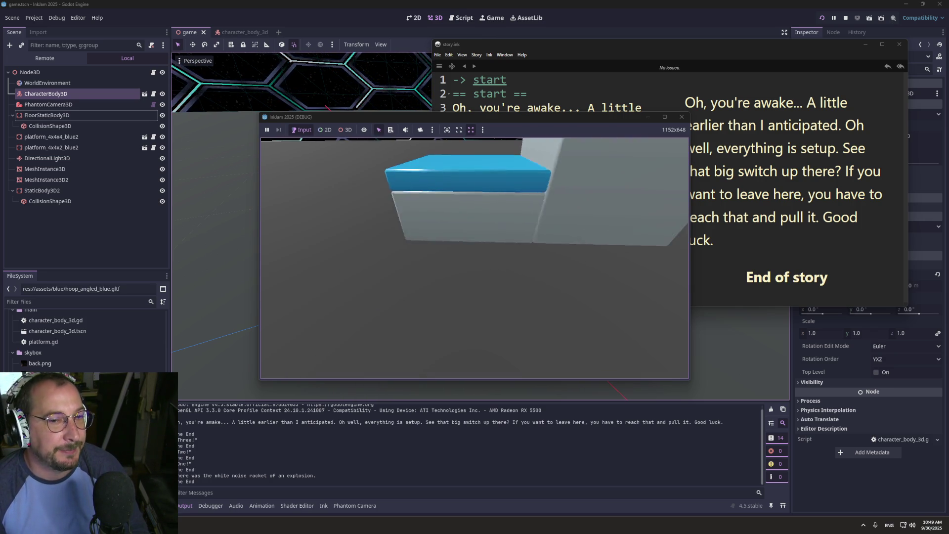
key("w")
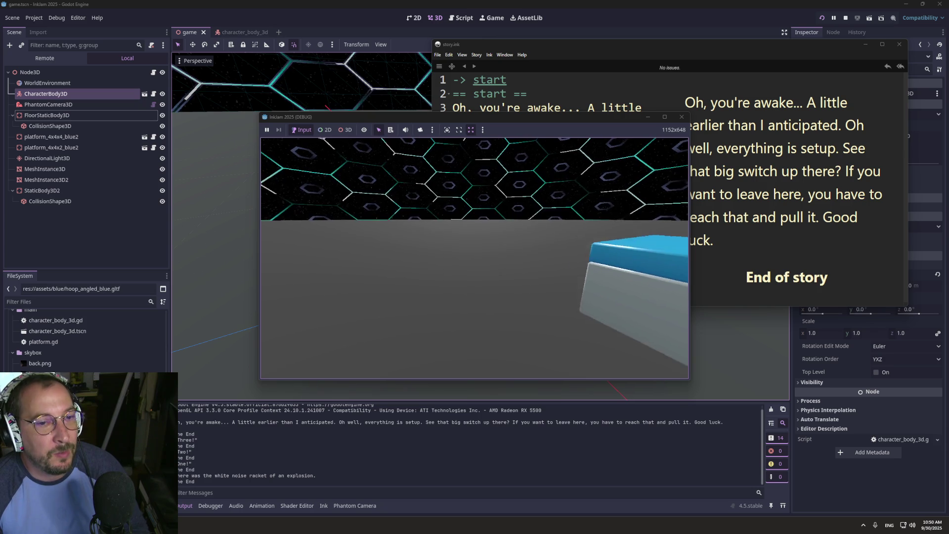
key("a")
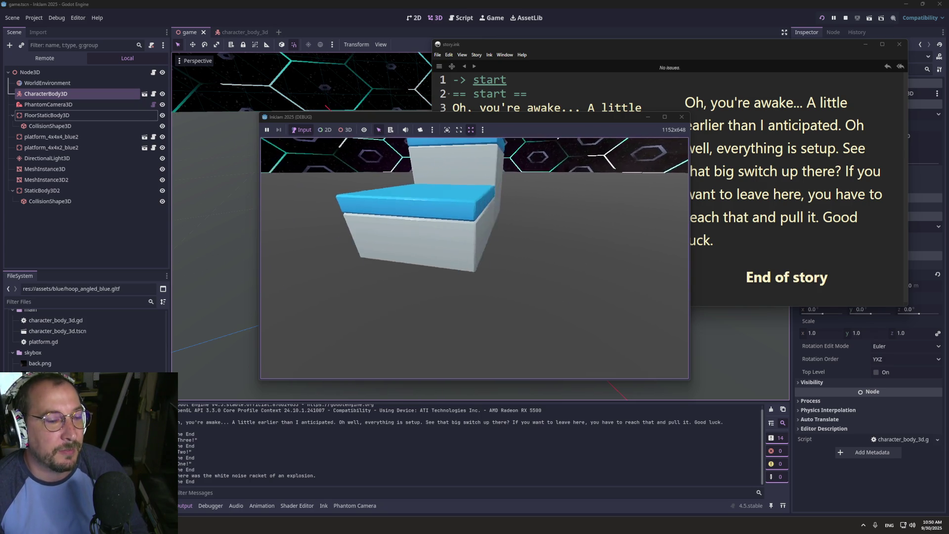
key("d")
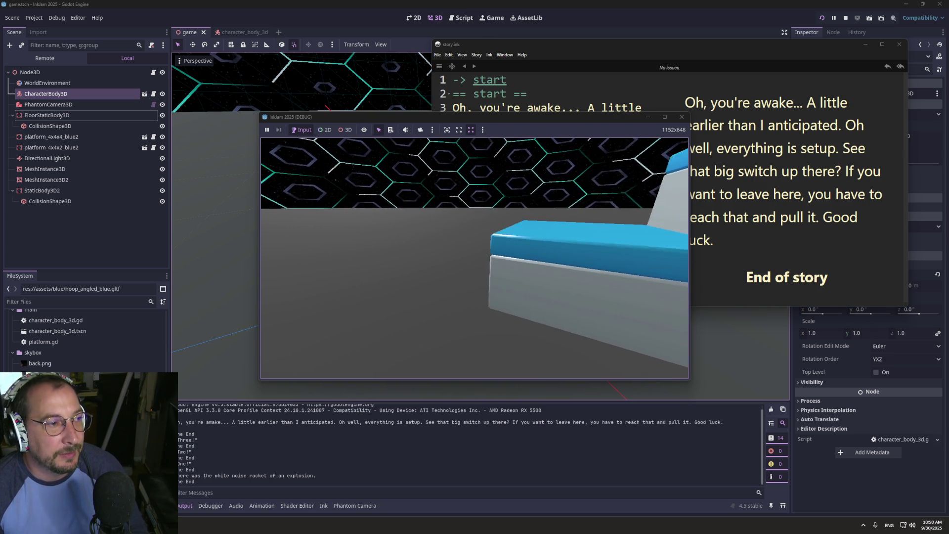
key("s")
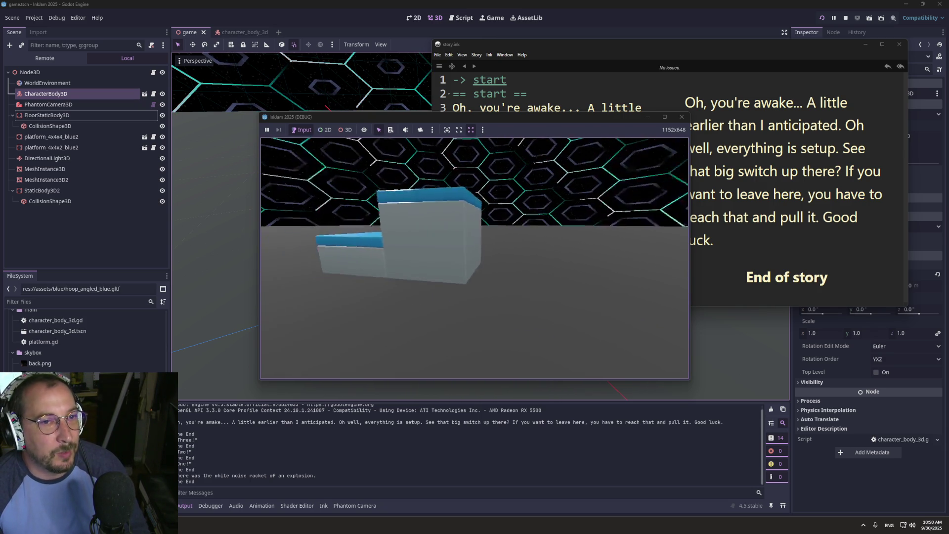
key("super+Tab")
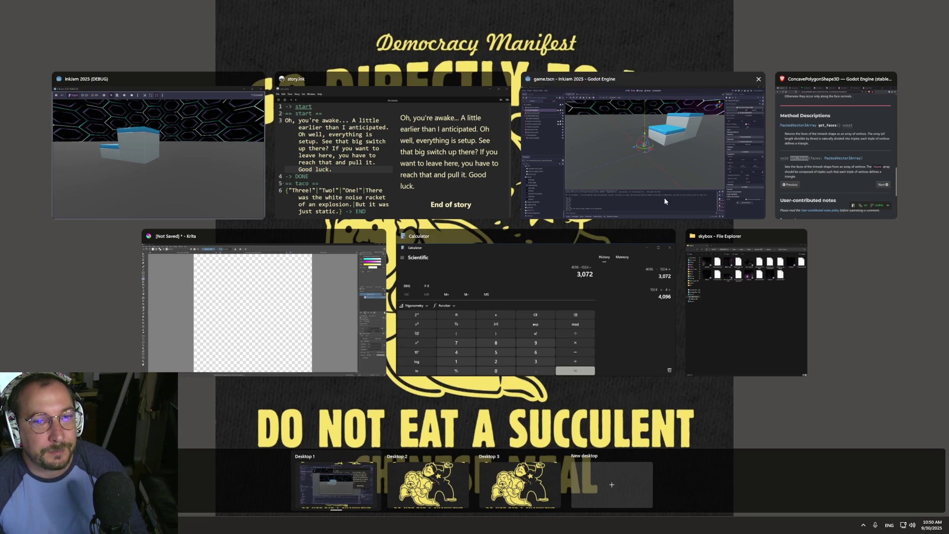
- After reviewing story.ink, walk the character toward the platform and jump at the hex ceiling
left_click(384, 146)
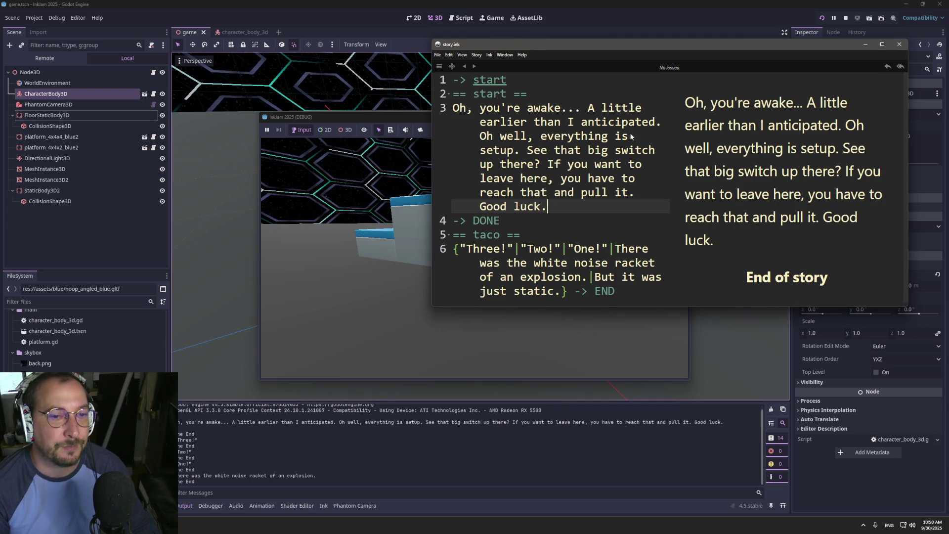
left_click(341, 243)
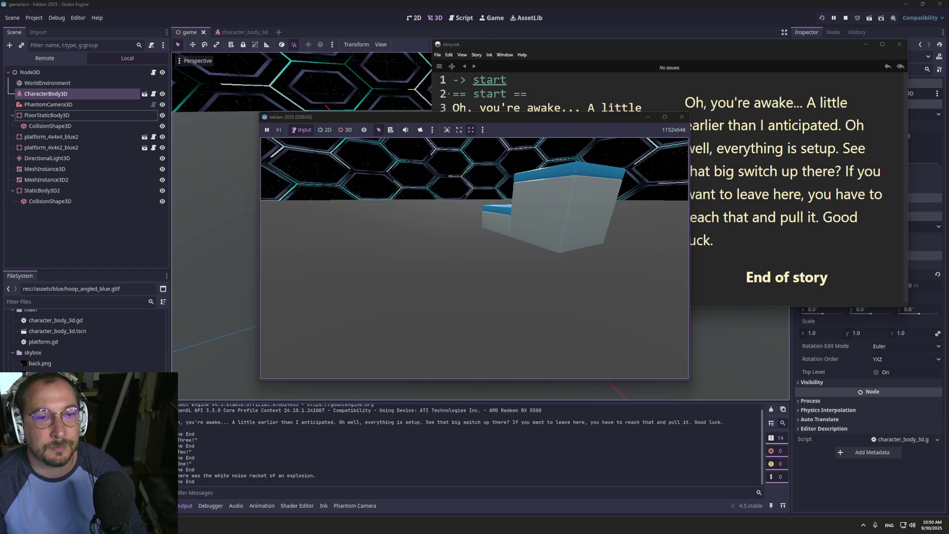
key("w")
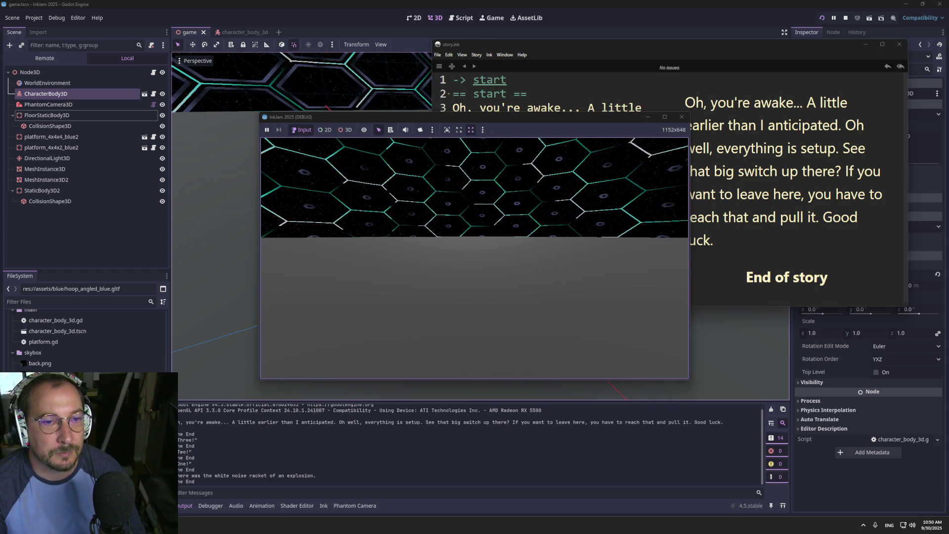
key("space")
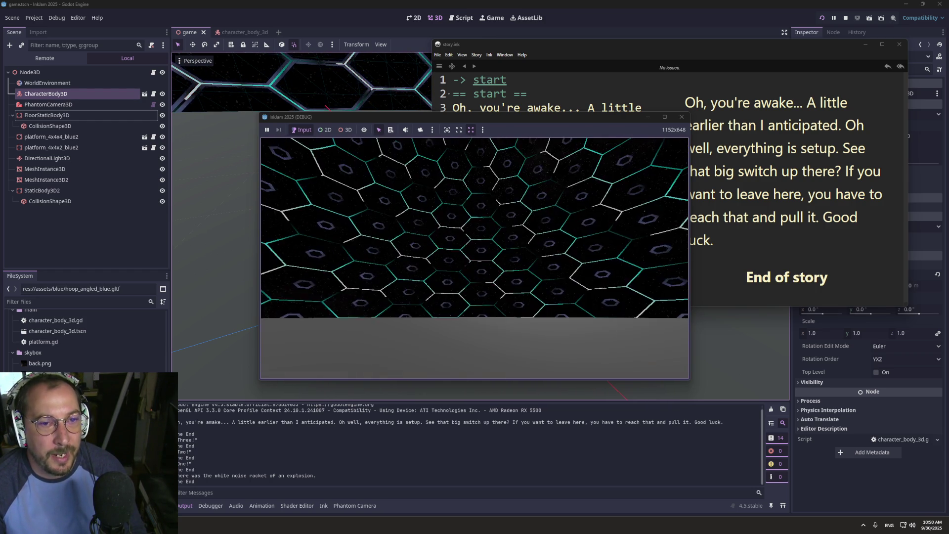
key("super+Tab")
- Move CharacterBody3D to Position z 225, focus on it, and save and run the game
left_click(592, 152)
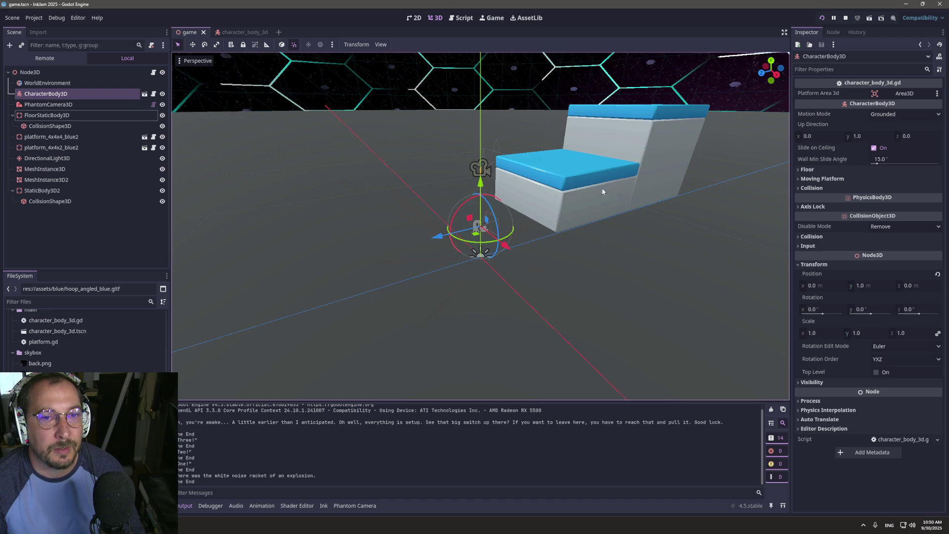
scroll(611, 205, "down", 15)
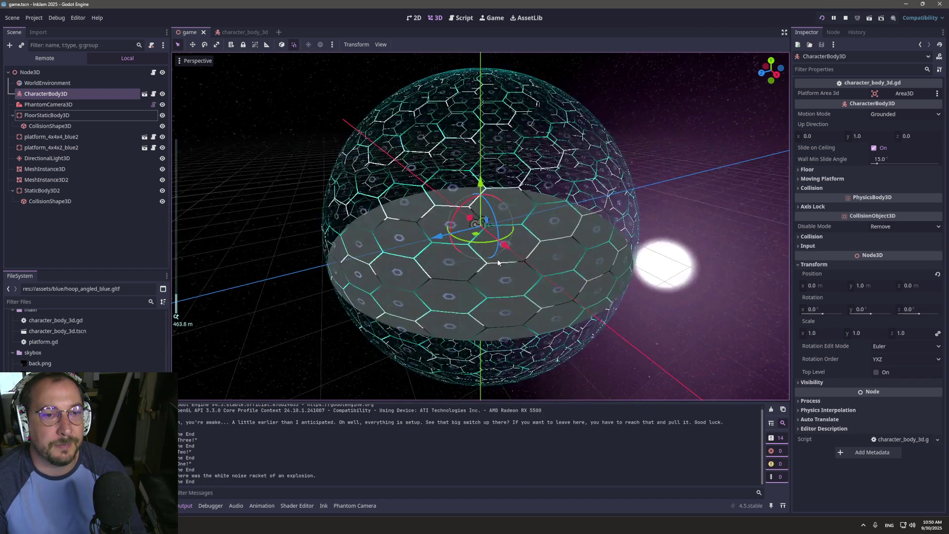
scroll(511, 283, "up", 6)
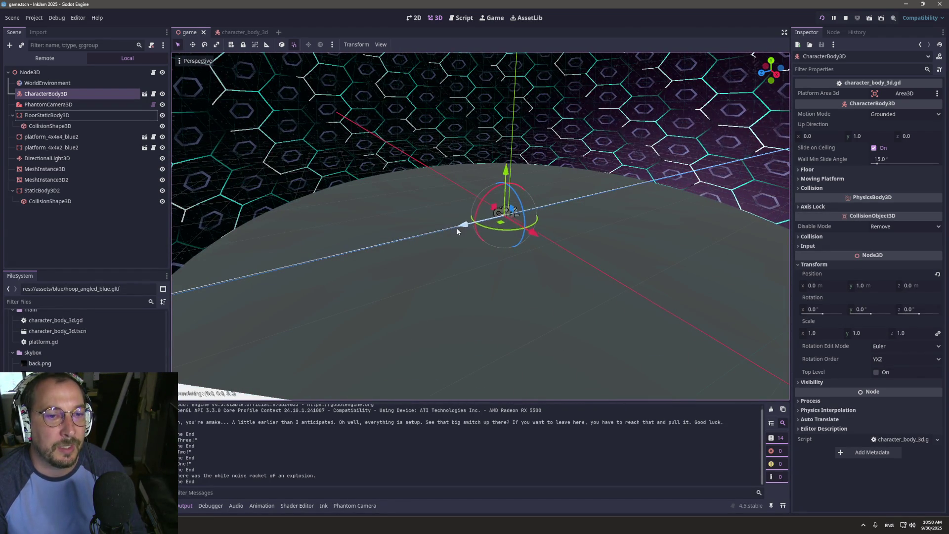
mouse_move(456, 227)
left_mouse_down()
mouse_move(247, 297)
mouse_move(228, 309)
mouse_move(230, 318)
left_mouse_up()
key("f")
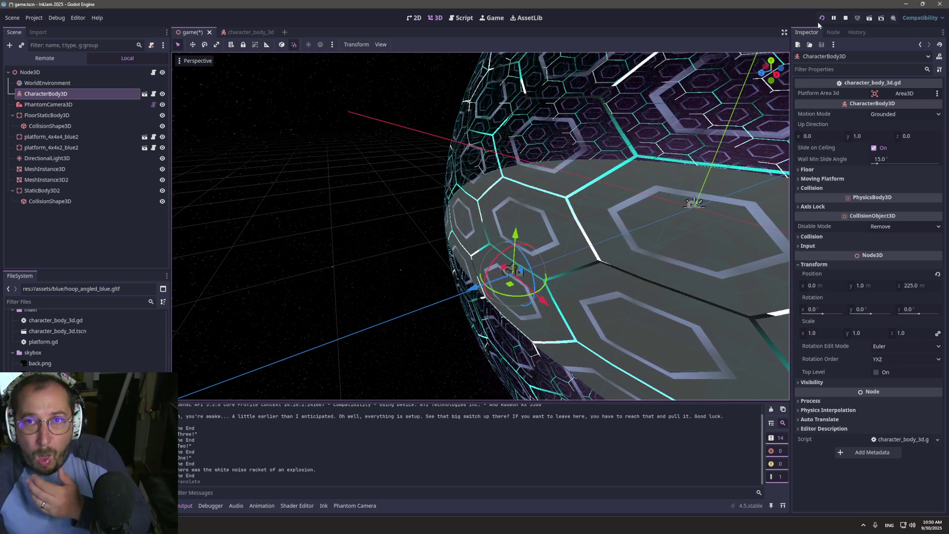
left_click(818, 21)
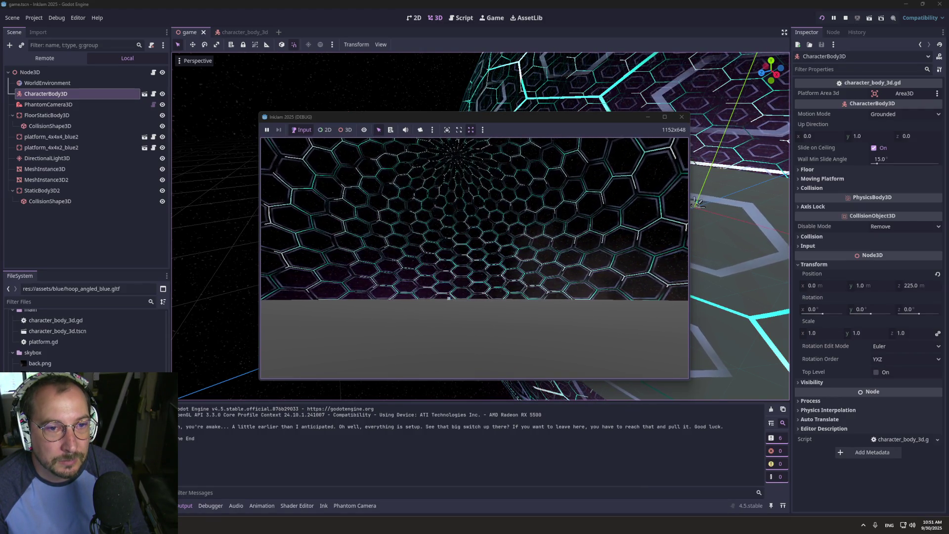
- Orbit the editor viewport down into the hex dome's bowl and level across its floor
key("super+Tab")
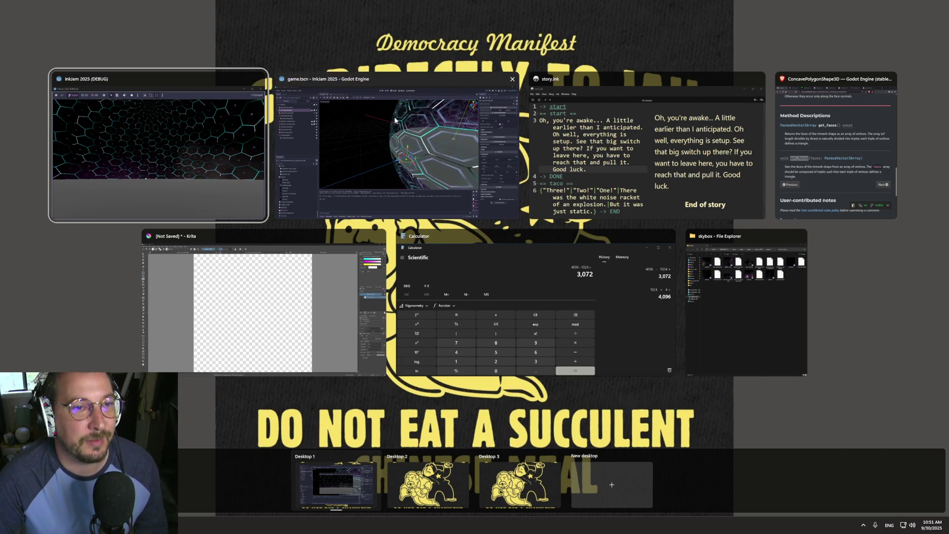
left_click(396, 148)
left_click_drag(603, 176, 470, 189)
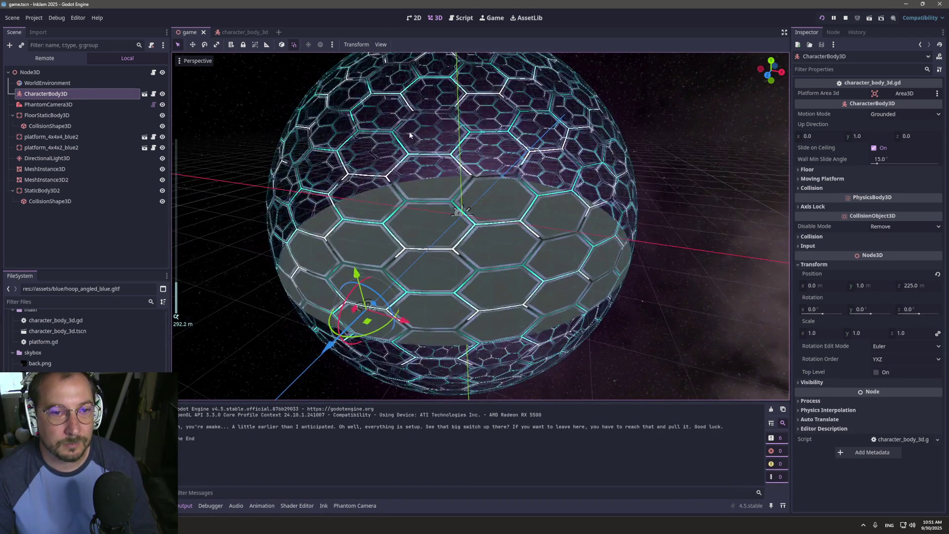
scroll(470, 189, "up", 4)
scroll(437, 109, "down", 2)
scroll(448, 106, "down", 4)
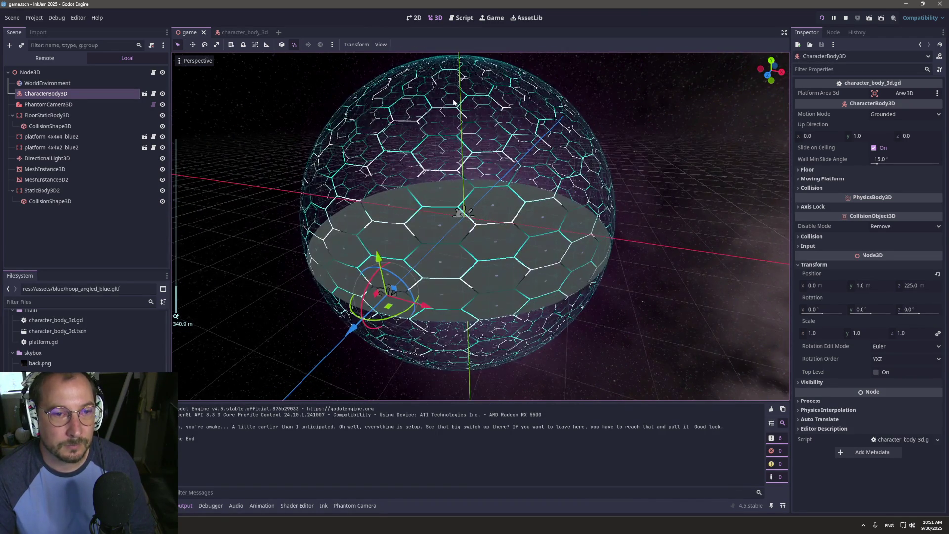
mouse_move(476, 120)
left_mouse_down()
mouse_move(482, 146)
mouse_move(505, 132)
mouse_move(529, 221)
left_mouse_up()
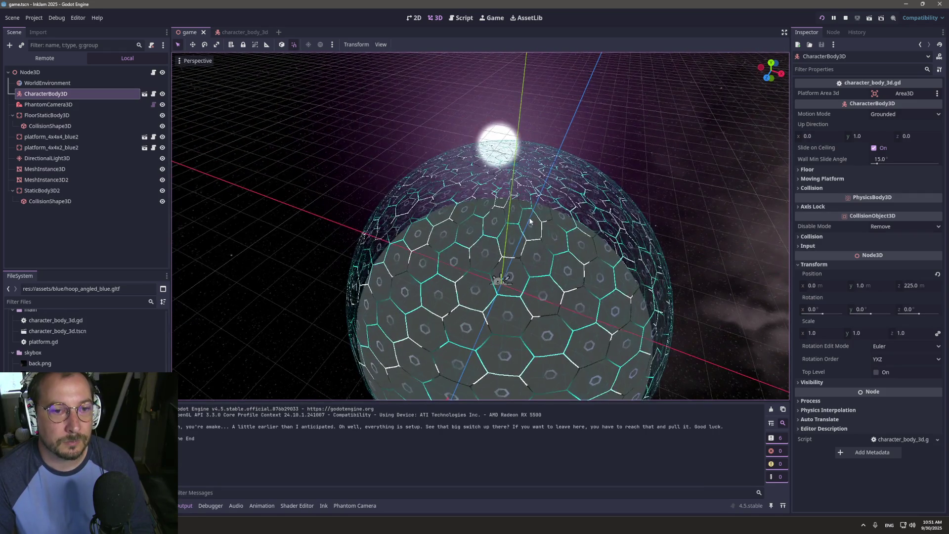
scroll(529, 221, "up", 10)
scroll(506, 188, "up", 5)
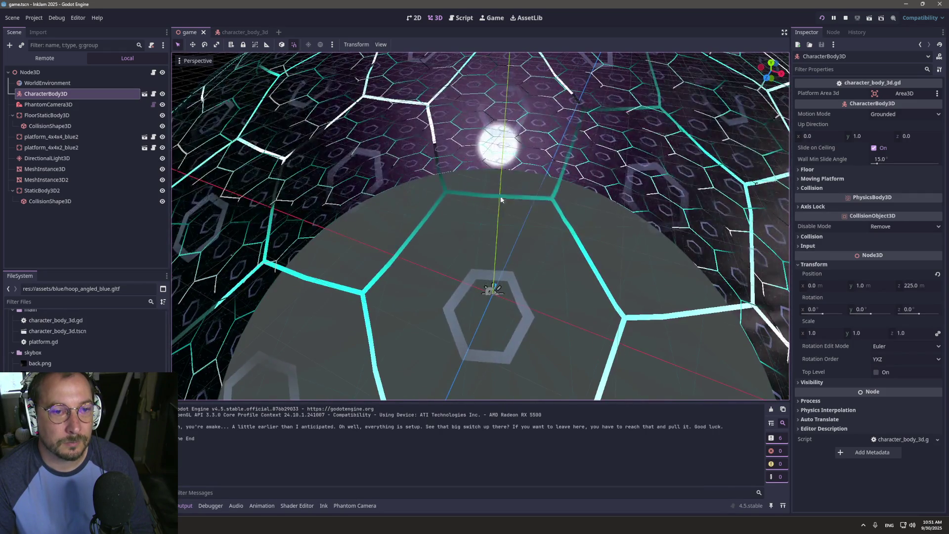
mouse_move(503, 225)
left_mouse_down()
mouse_move(483, 158)
mouse_move(509, 208)
mouse_move(517, 197)
mouse_move(493, 142)
left_mouse_up()
- Frame the CharacterBody3D and drag it along Z toward the platform
scroll(478, 188, "up", 5)
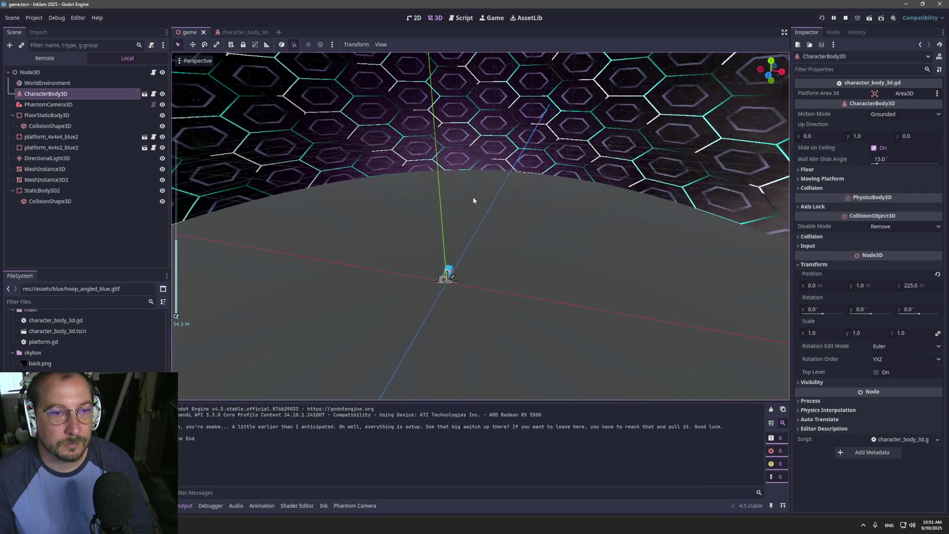
key("f")
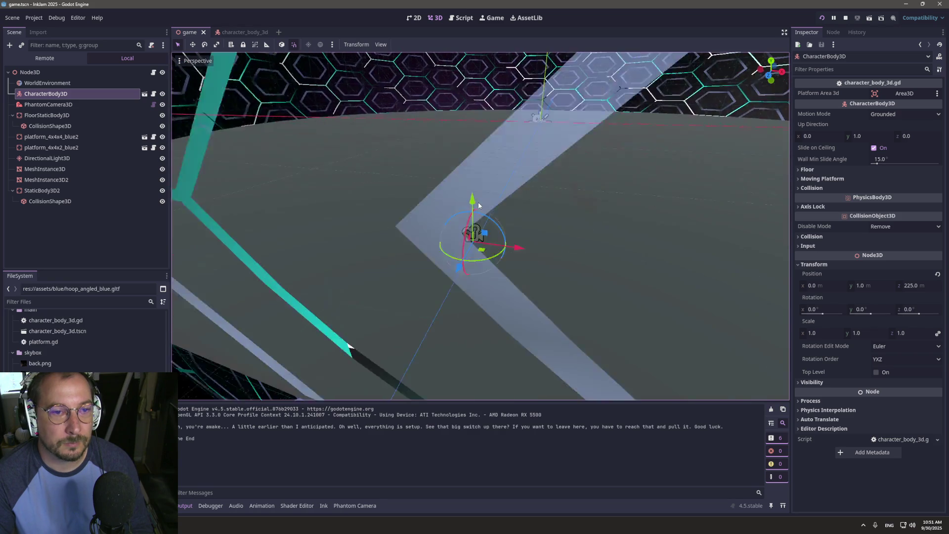
mouse_move(487, 197)
left_mouse_down()
mouse_move(441, 199)
mouse_move(420, 225)
mouse_move(424, 236)
mouse_move(727, 163)
mouse_move(670, 169)
left_mouse_up()
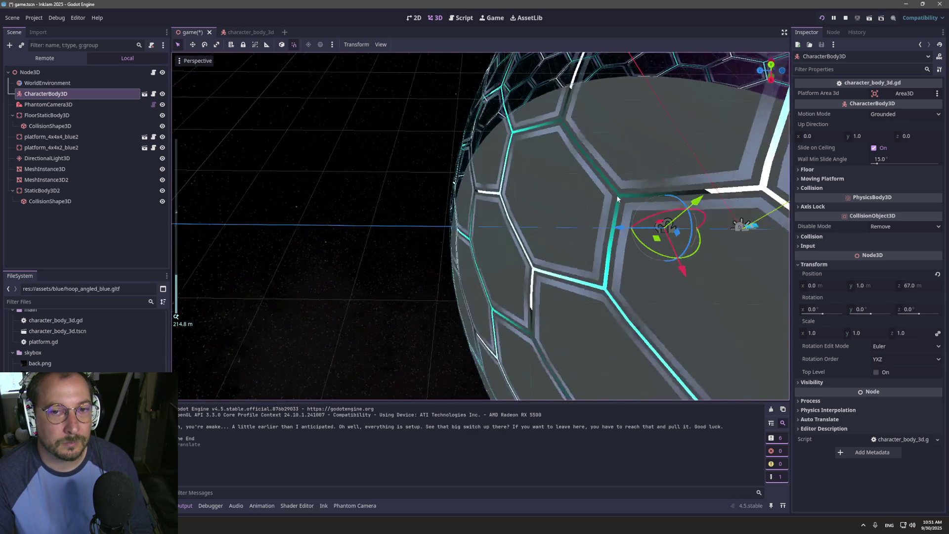
key("f")
mouse_move(441, 221)
left_mouse_down()
mouse_move(434, 225)
mouse_move(492, 225)
mouse_move(566, 248)
mouse_move(609, 239)
left_mouse_up()
key("f")
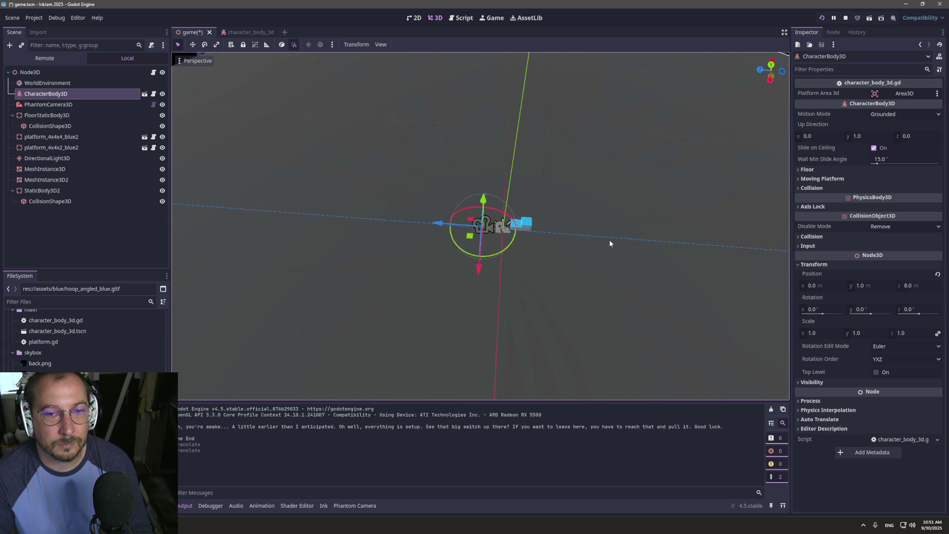
- Slide the character body to Position z 0 beside the steps, then save and run the scene
scroll(481, 214, "up", 8)
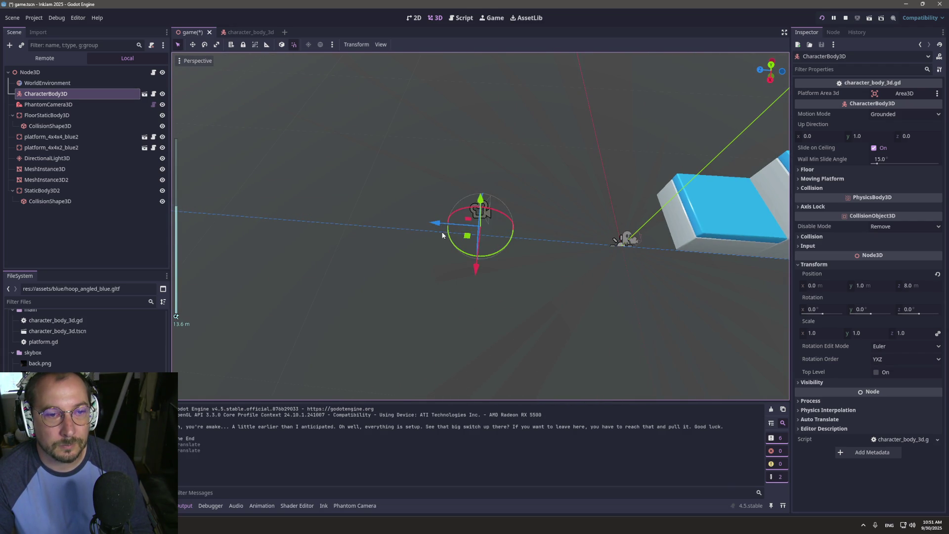
mouse_move(439, 224)
left_mouse_down()
mouse_move(574, 219)
mouse_move(591, 205)
left_mouse_up()
scroll(591, 205, "down", 3)
key("f")
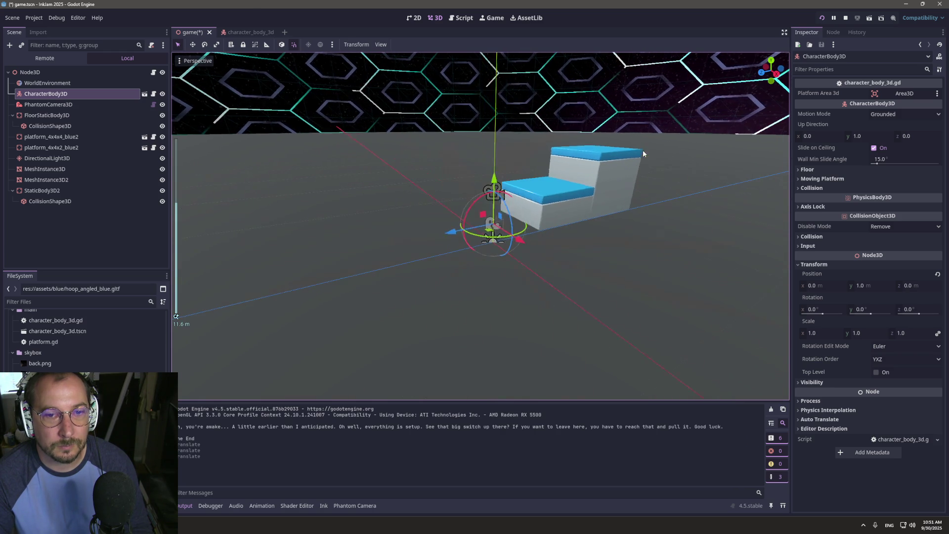
scroll(643, 150, "up", 4)
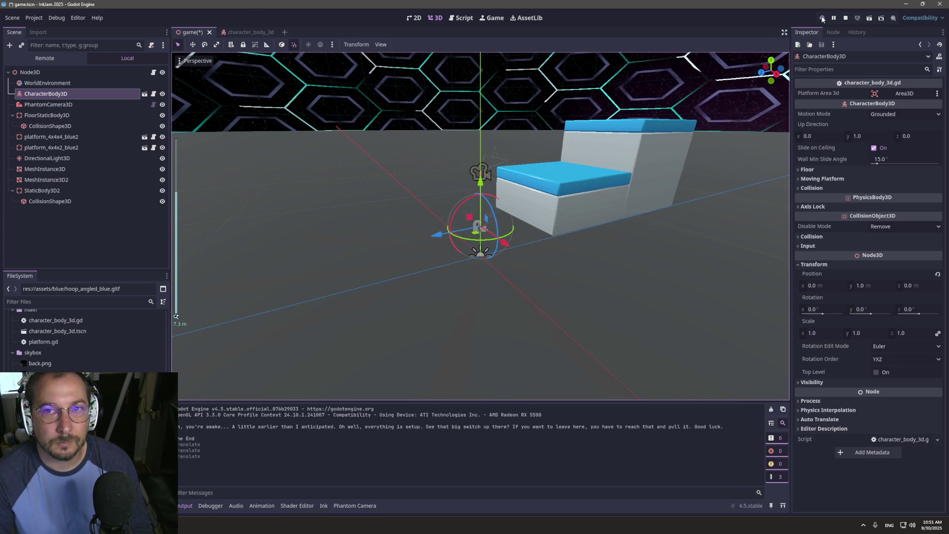
key("F5")
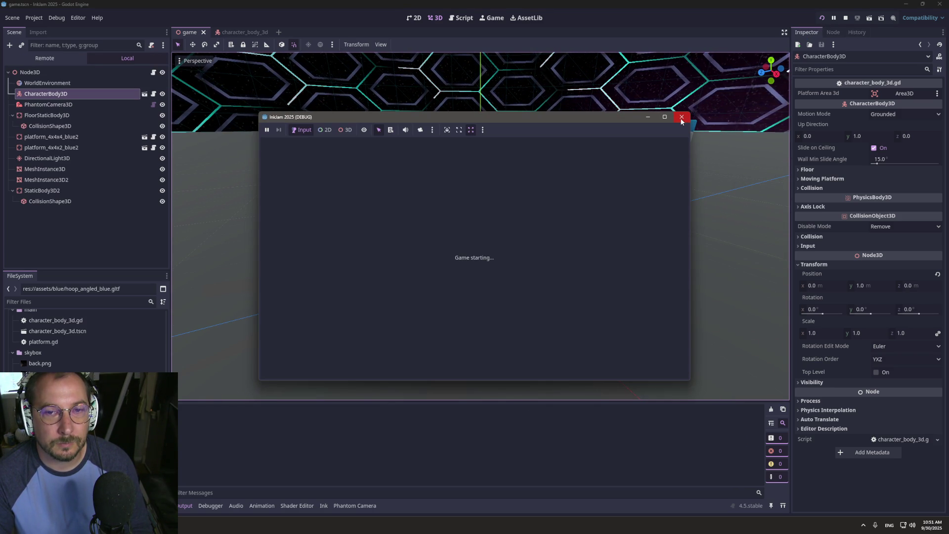
scroll(404, 253, "down", 10)
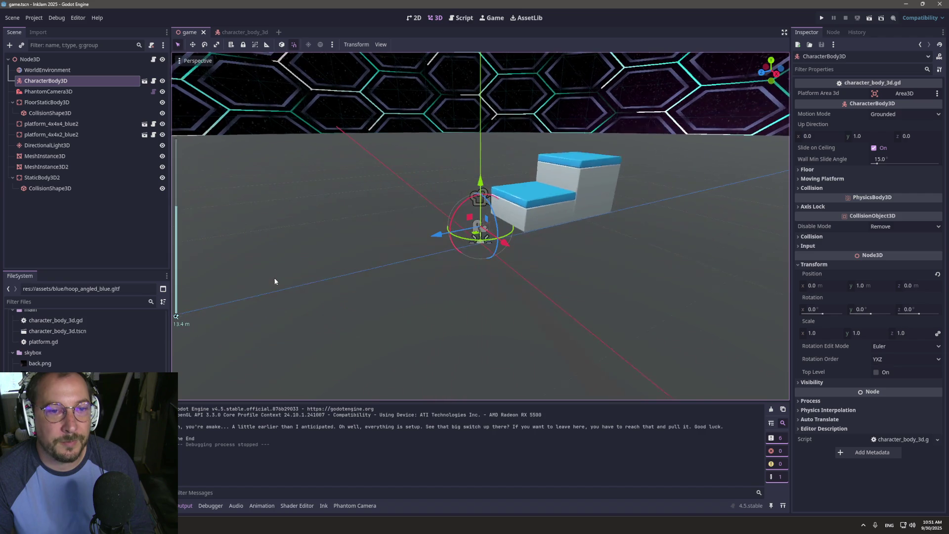
mouse_move(411, 250)
left_mouse_down()
mouse_move(563, 193)
mouse_move(524, 197)
mouse_move(503, 168)
mouse_move(514, 218)
left_mouse_up()
scroll(511, 201, "up", 5)
scroll(511, 201, "down", 8)
scroll(514, 191, "up", 6)
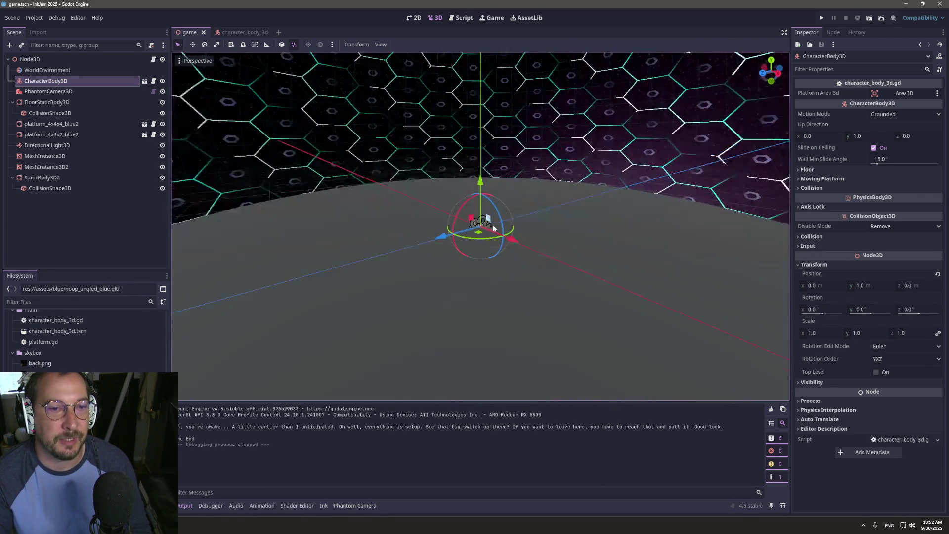
scroll(514, 218, "up", 2)
scroll(514, 215, "down", 7)
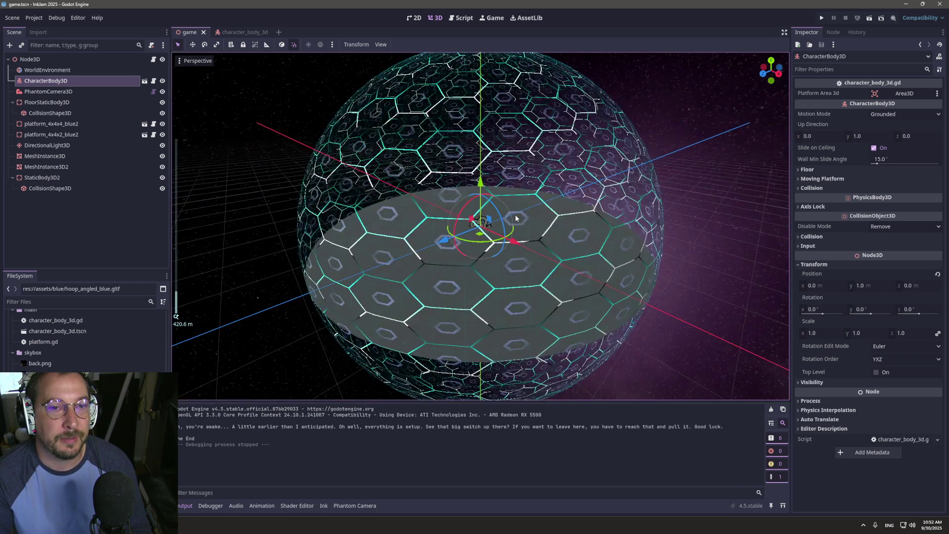
scroll(531, 192, "up", 6)
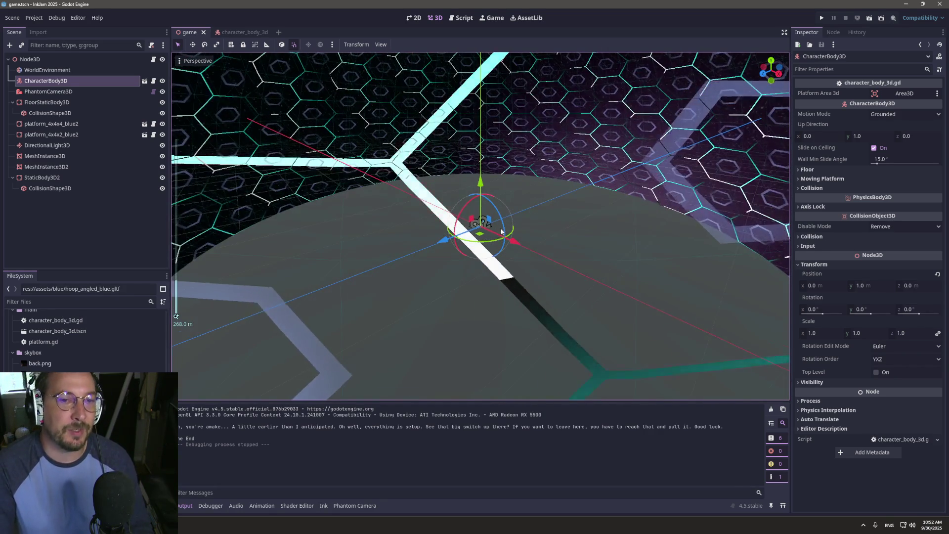
scroll(508, 205, "down", 4)
scroll(509, 218, "down", 4)
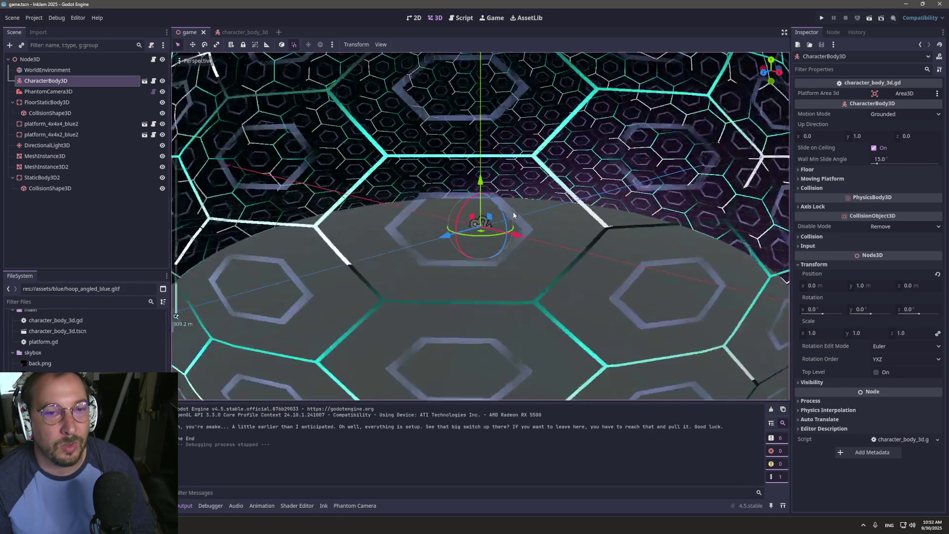
mouse_move(514, 219)
left_mouse_down()
mouse_move(550, 196)
mouse_move(521, 273)
left_mouse_up()
scroll(522, 271, "up", 5)
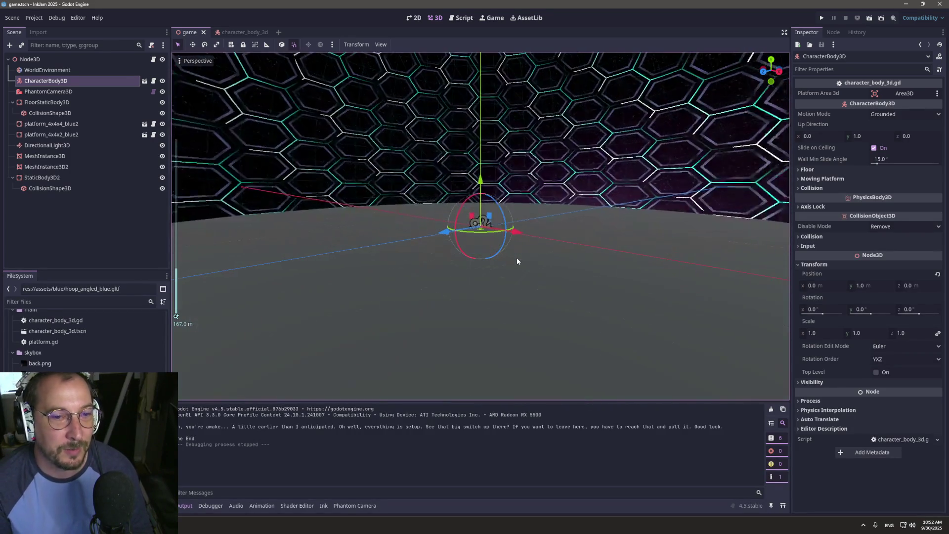
scroll(517, 261, "down", 5)
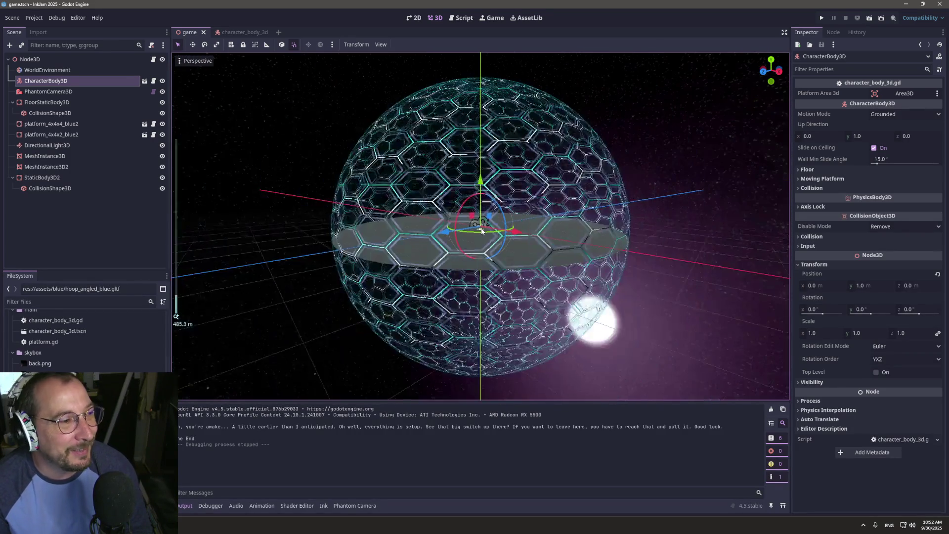
scroll(443, 244, "up", 4)
scroll(444, 244, "down", 4)
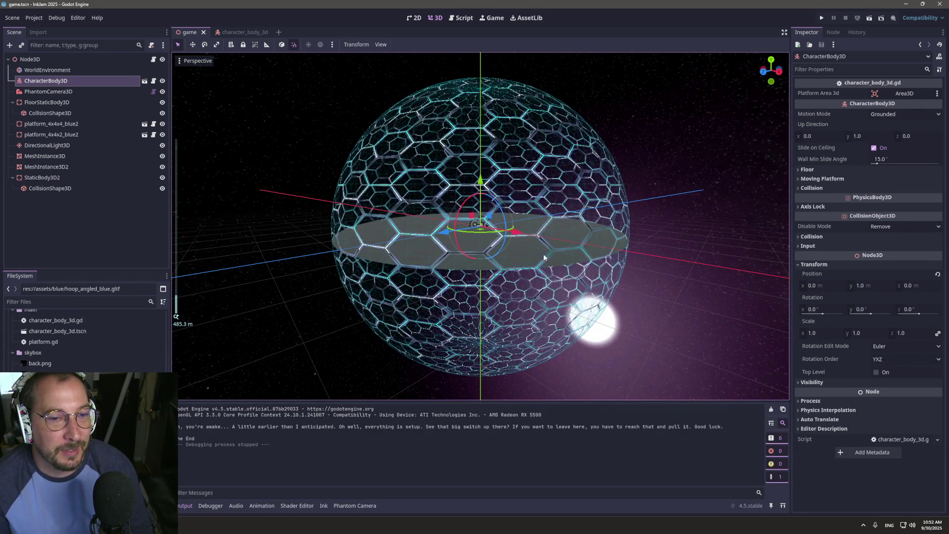
scroll(543, 253, "up", 5)
scroll(558, 236, "up", 10)
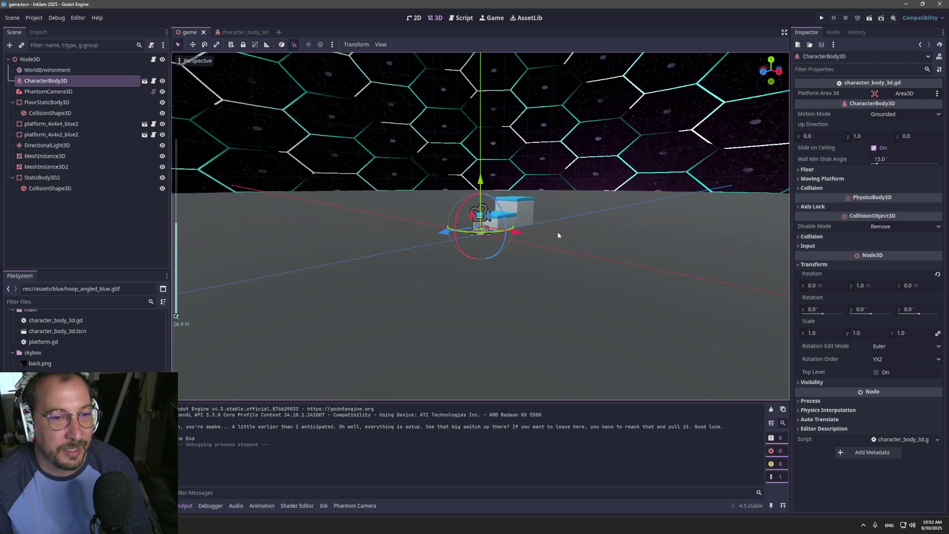
scroll(558, 235, "down", 12)
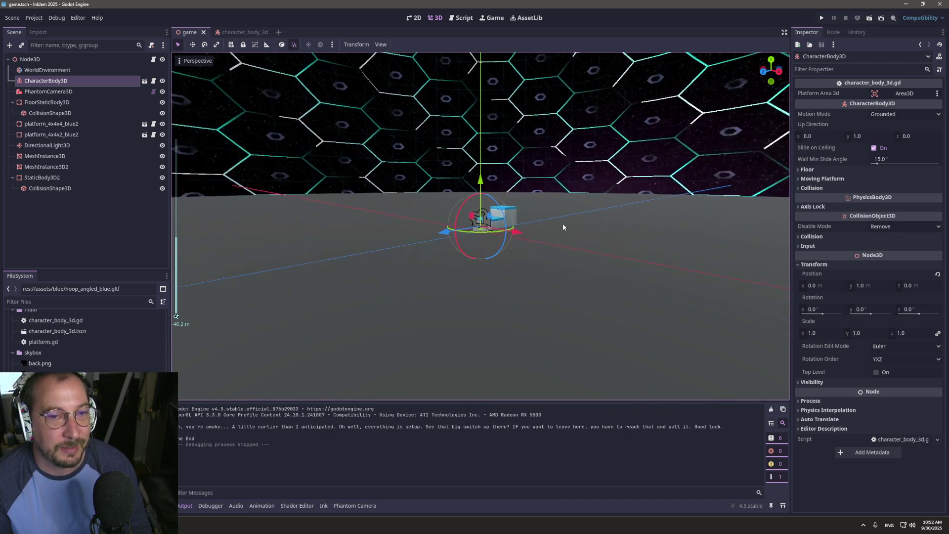
scroll(569, 268, "down", 3)
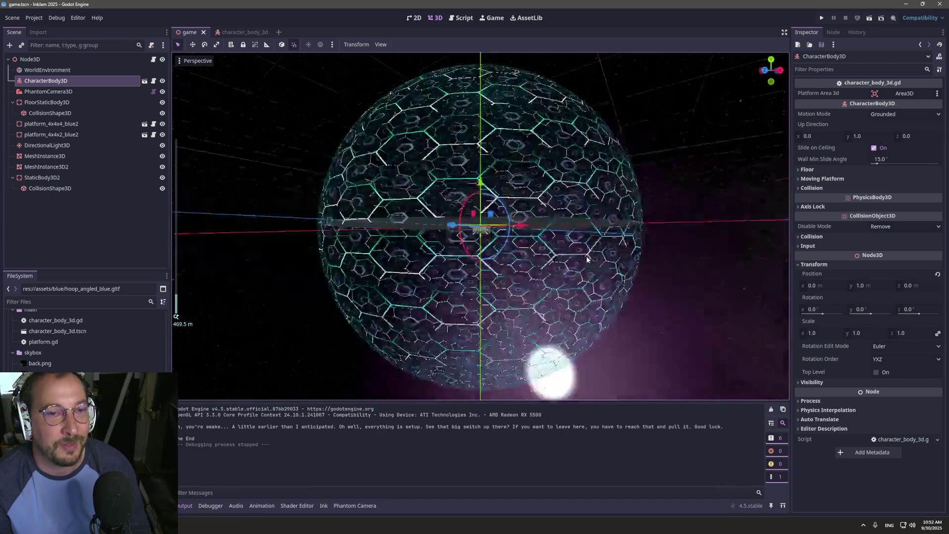
scroll(583, 266, "up", 5)
mouse_move(588, 265)
left_mouse_down()
mouse_move(603, 217)
mouse_move(589, 273)
mouse_move(561, 266)
left_mouse_up()
scroll(562, 267, "up", 3)
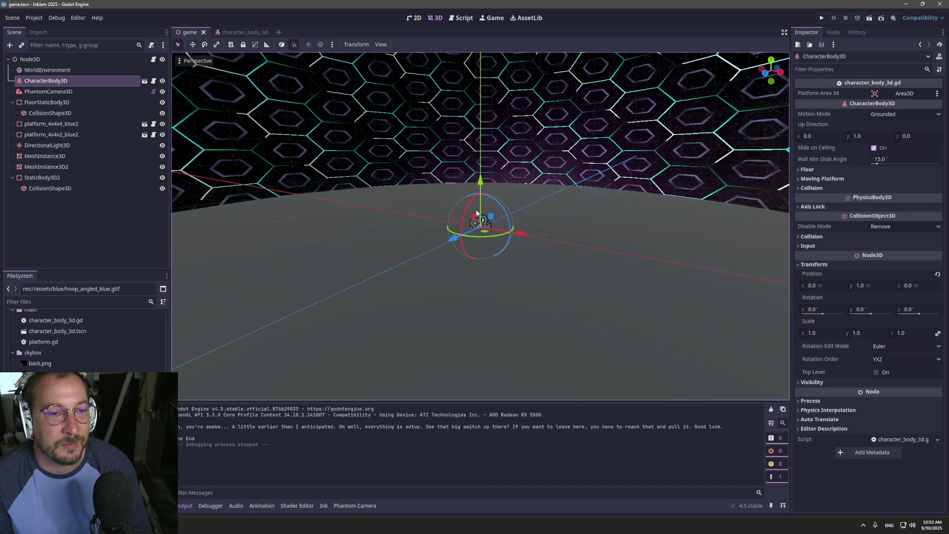
scroll(476, 223, "up", 1)
mouse_move(476, 223)
left_mouse_down()
mouse_move(487, 366)
mouse_move(471, 288)
left_mouse_up()
scroll(483, 226, "up", 3)
mouse_move(484, 227)
left_mouse_down()
mouse_move(614, 221)
mouse_move(194, 253)
mouse_move(677, 133)
left_mouse_up()
scroll(674, 136, "up", 2)
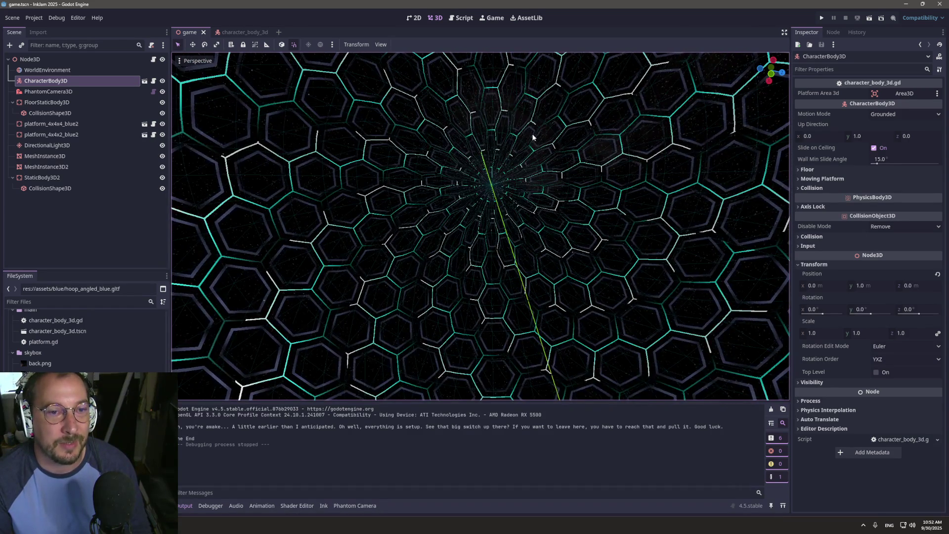
mouse_move(532, 133)
left_mouse_down()
mouse_move(478, 167)
mouse_move(502, 248)
mouse_move(498, 167)
left_mouse_up()
scroll(484, 167, "up", 2)
scroll(507, 202, "up", 1)
left_click(504, 204)
- Zoom and orbit the viewport toward the platform to inspect the dome's collision shape
scroll(483, 155, "down", 2)
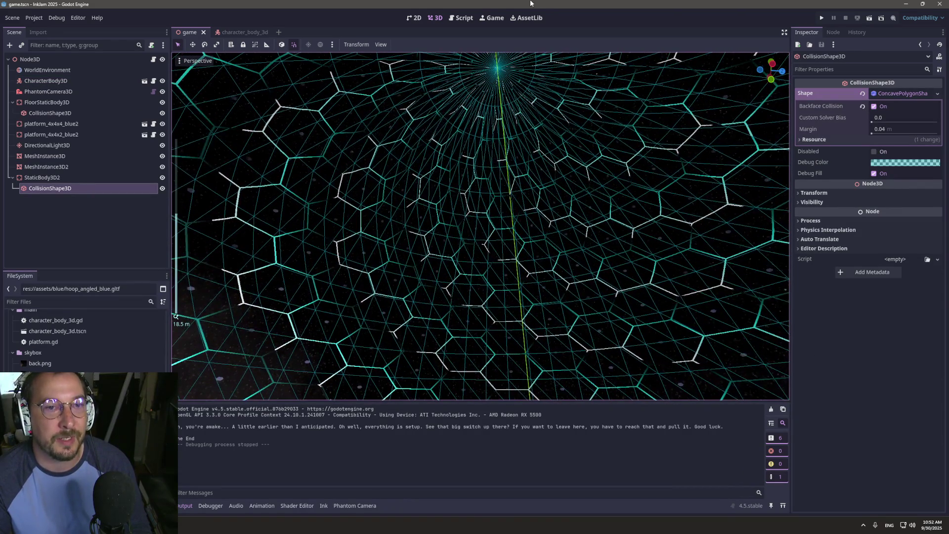
scroll(482, 71, "down", 10)
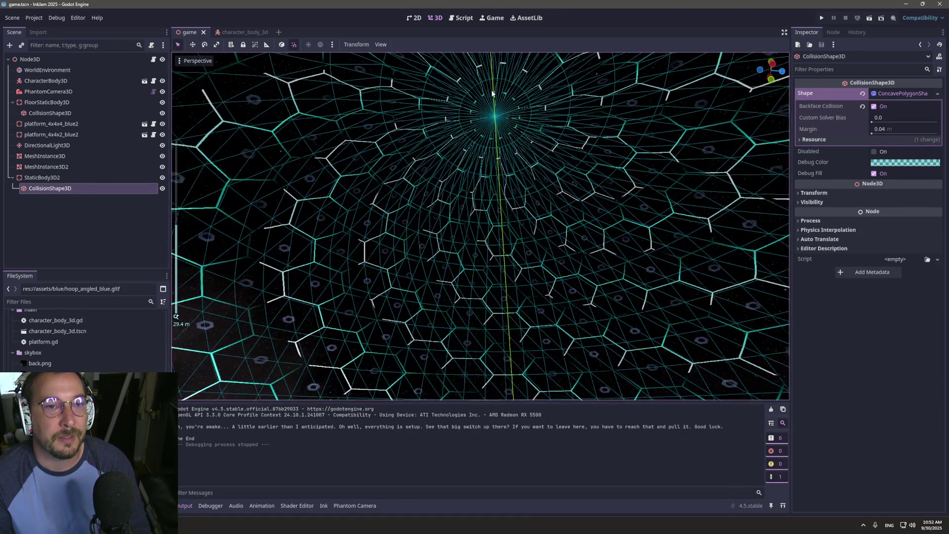
mouse_move(477, 235)
left_mouse_down()
mouse_move(562, 182)
mouse_move(519, 98)
mouse_move(468, 184)
left_mouse_up()
scroll(529, 124, "up", 2)
scroll(519, 98, "up", 10)
scroll(469, 184, "down", 10)
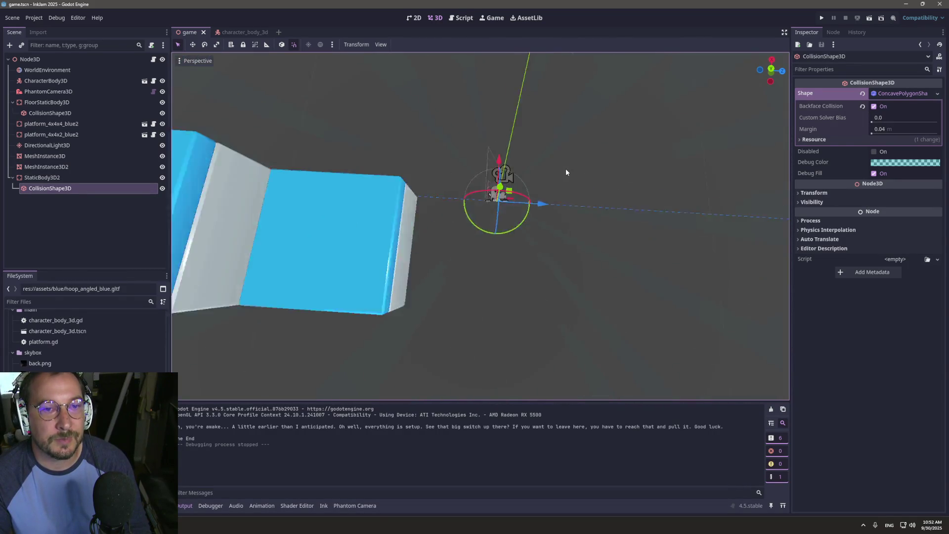
scroll(511, 198, "down", 12)
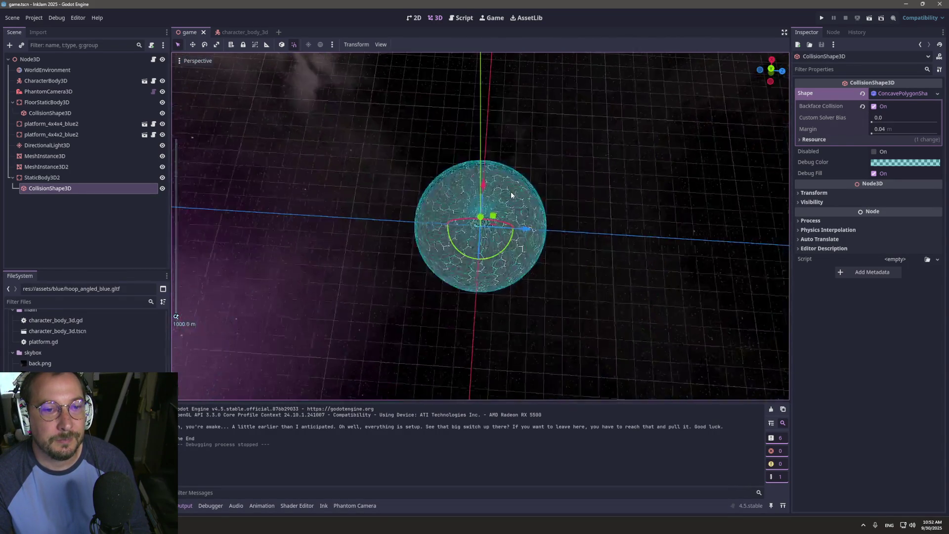
- Orbit between side and top-down views to check the concave collision shape and steps
mouse_move(509, 194)
left_mouse_down()
mouse_move(556, 218)
mouse_move(574, 178)
mouse_move(550, 130)
left_mouse_up()
scroll(533, 179, "up", 8)
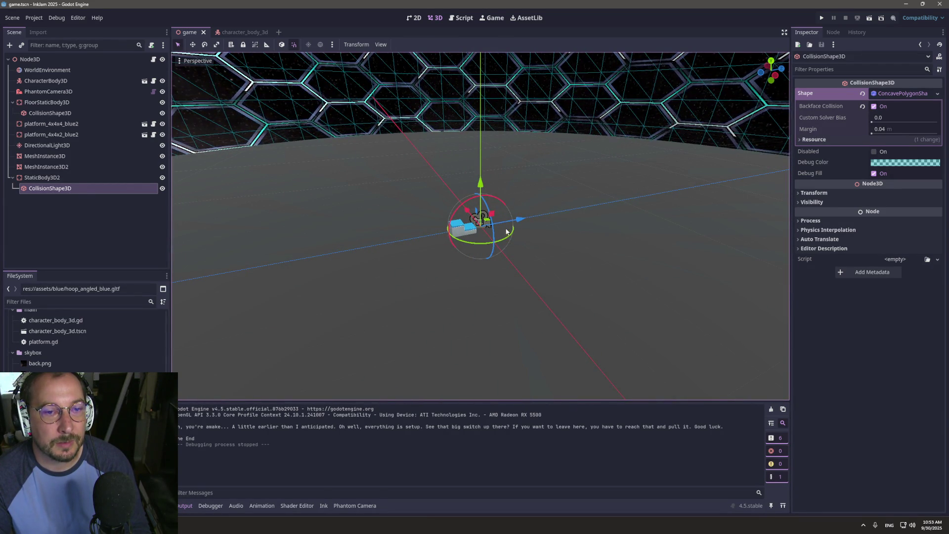
mouse_move(533, 170)
left_mouse_down()
mouse_move(475, 208)
mouse_move(479, 153)
mouse_move(441, 140)
left_mouse_up()
scroll(453, 211, "up", 5)
scroll(453, 211, "up", 10)
scroll(441, 141, "down", 5)
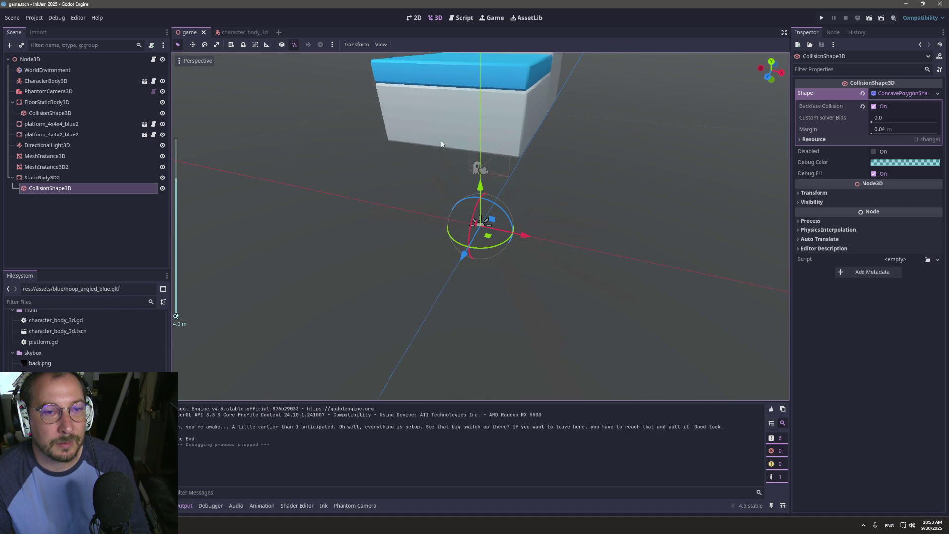
scroll(441, 140, "up", 2)
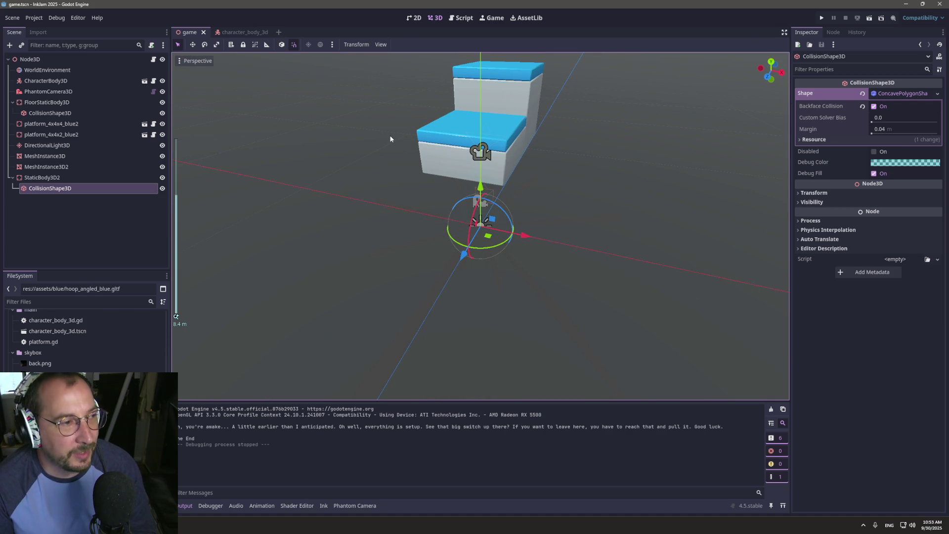
scroll(390, 138, "down", 4)
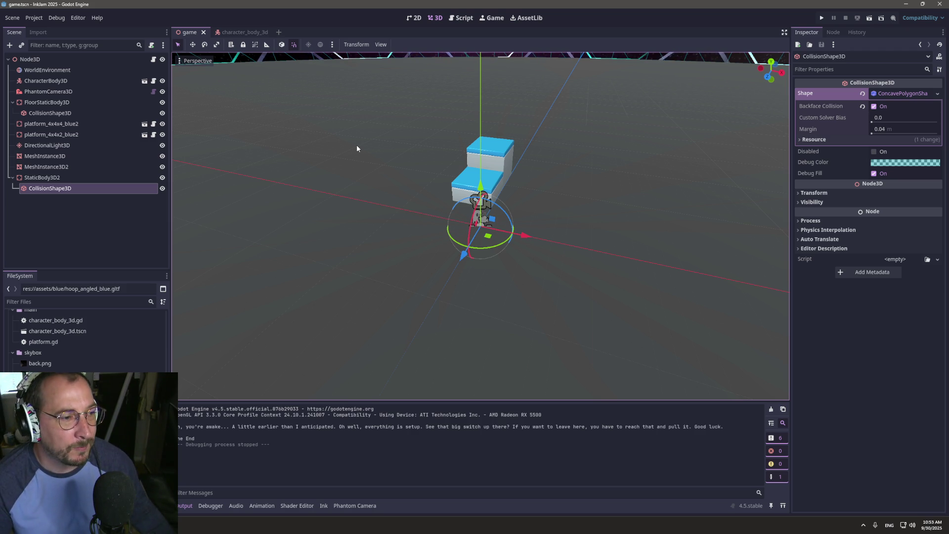
- Launch the game with Run Project to test it, then bring up the window overview
left_click(821, 16)
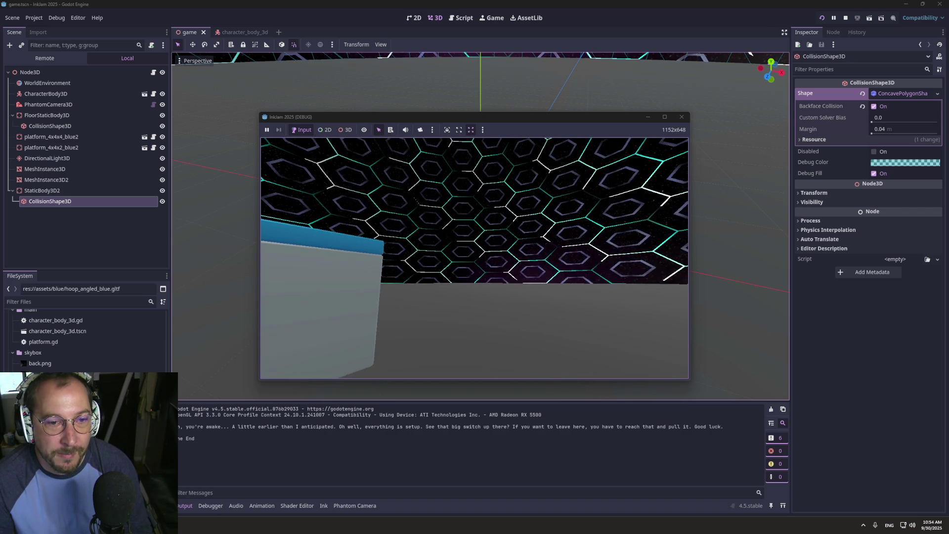
key("super+Tab")
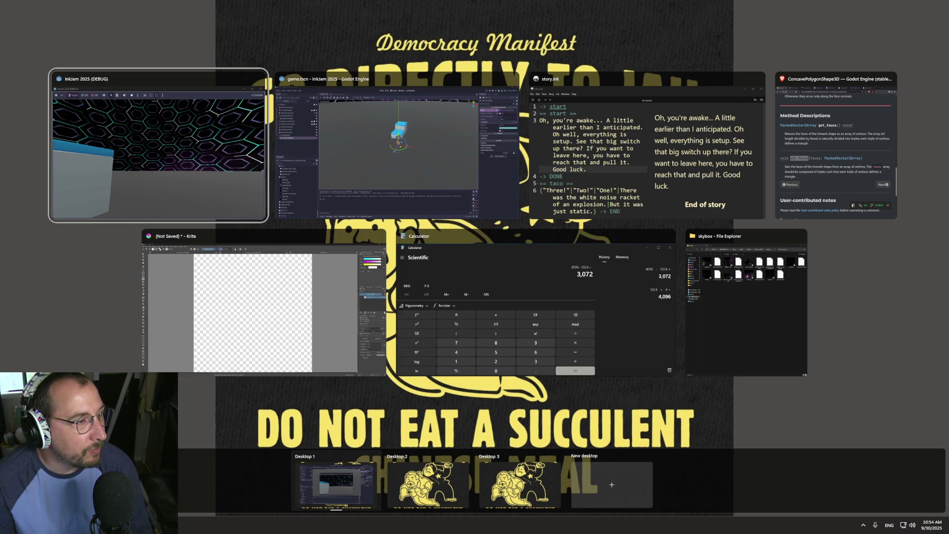
- Bring the running InkJam 2025 (DEBUG) game window to the front
key("Return")
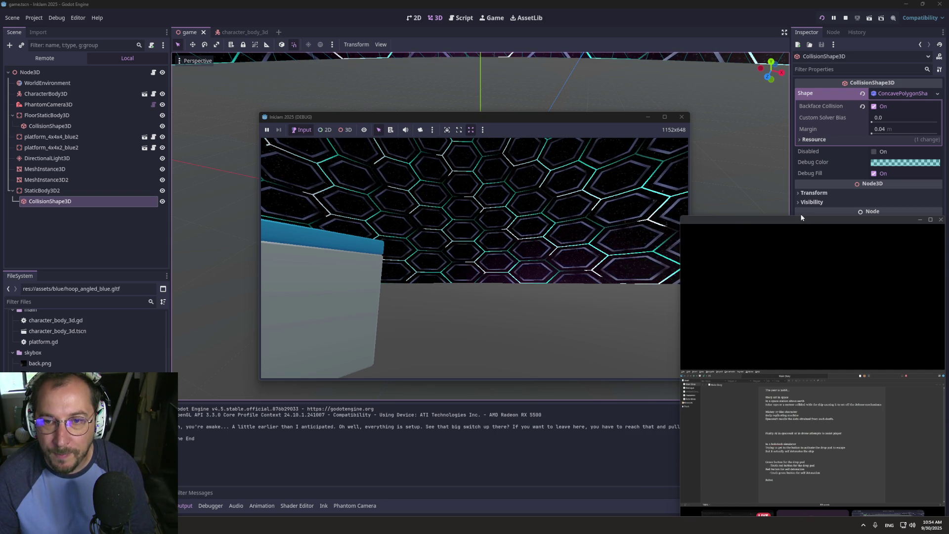
- Focus the call on the other participant's text-document screen share in the main view
mouse_move(800, 217)
left_mouse_down()
mouse_move(827, 426)
mouse_move(806, 282)
mouse_move(814, 201)
mouse_move(808, 215)
left_mouse_up()
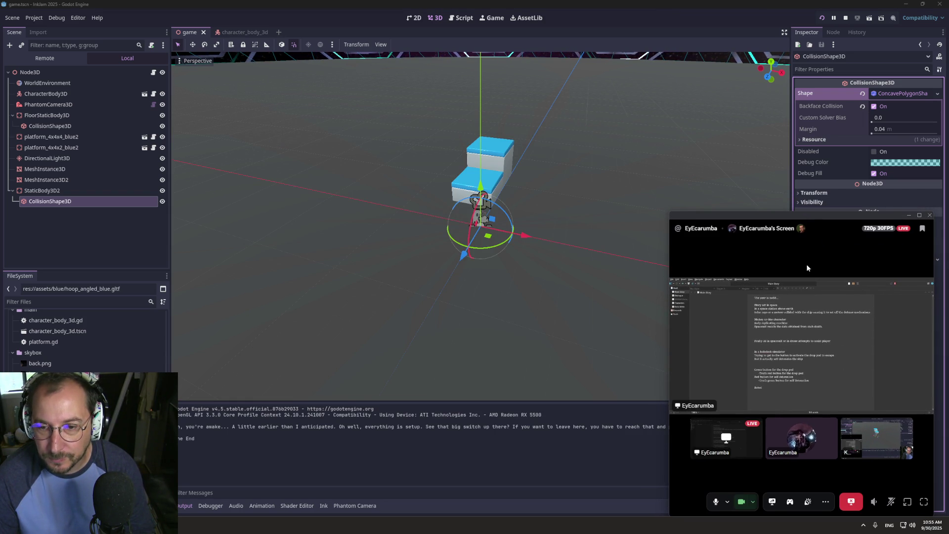
left_click(806, 304)
left_click(807, 303)
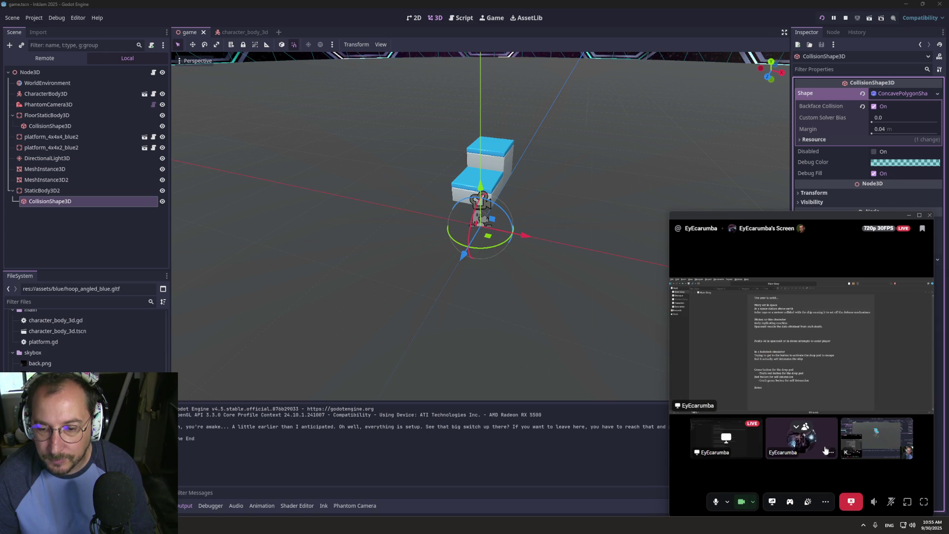
mouse_move(810, 444)
right_click(722, 448)
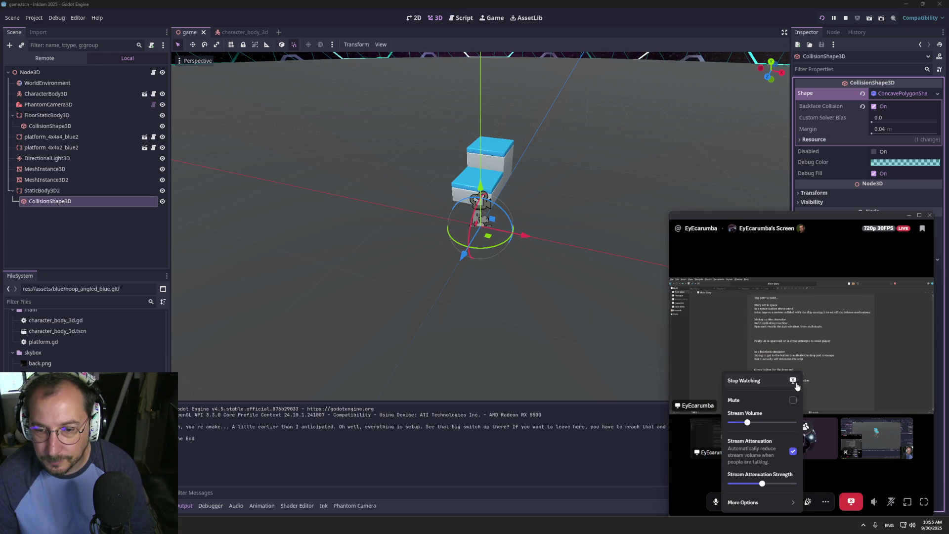
left_click(808, 442)
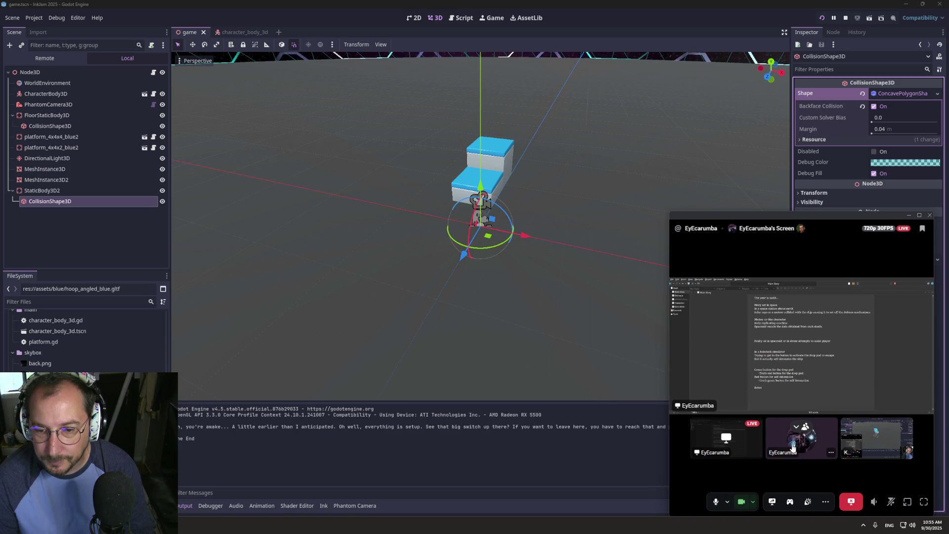
right_click(789, 438)
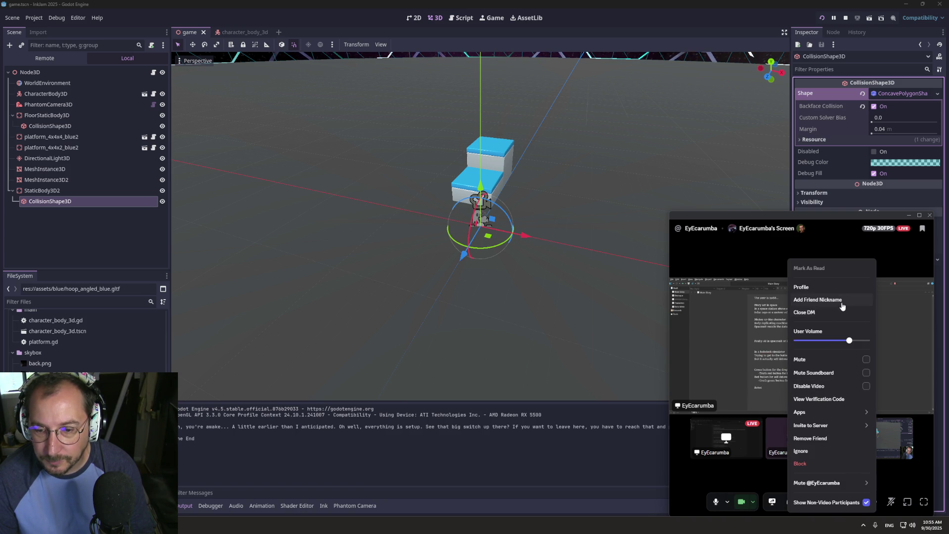
left_click(735, 479)
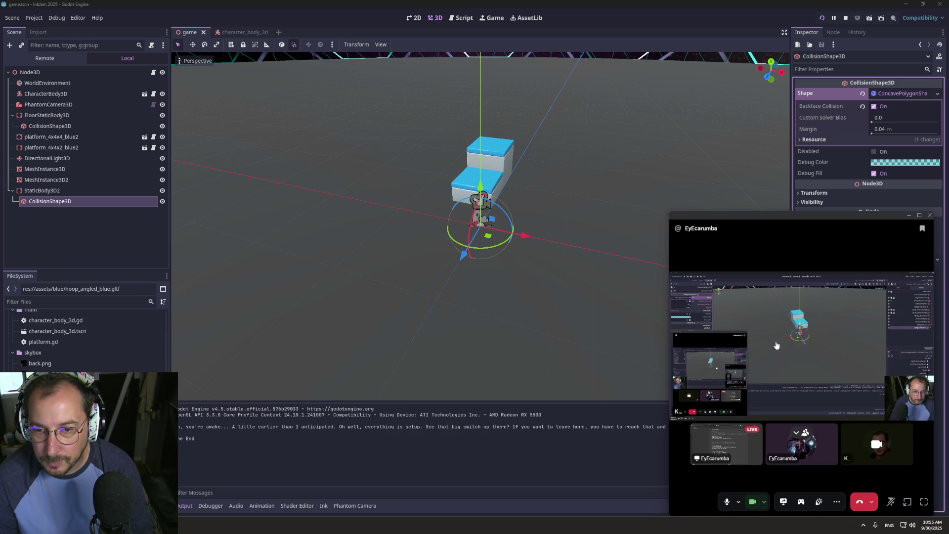
left_click(733, 455)
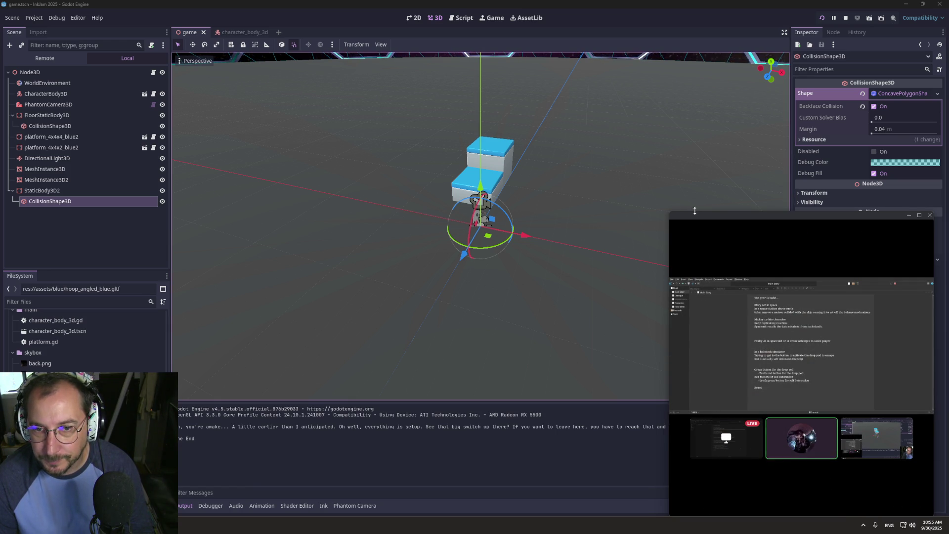
- Resize the call window, dismiss the soundboard, and park the window bottom-right
mouse_move(694, 212)
left_mouse_down()
mouse_move(703, 326)
mouse_move(758, 331)
left_mouse_up()
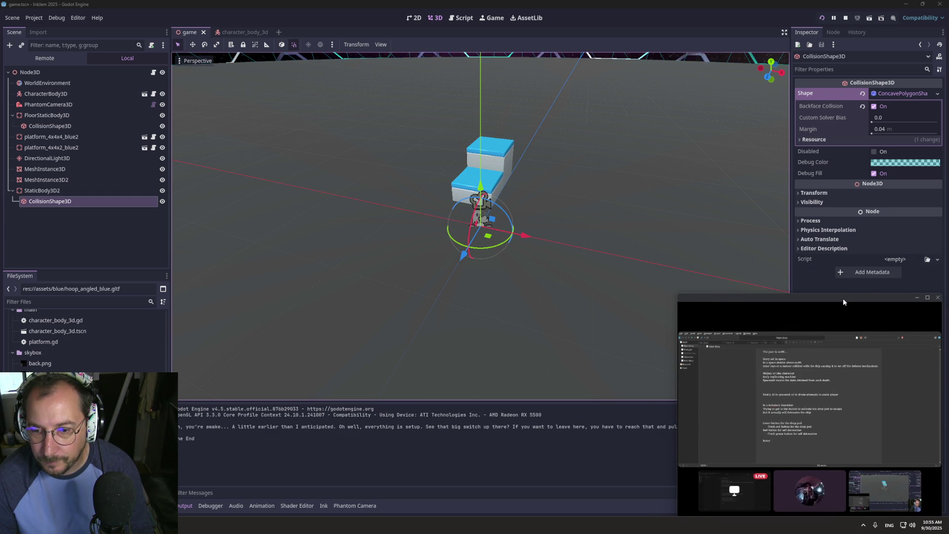
left_click_drag(843, 298, 817, 232)
left_click(801, 466)
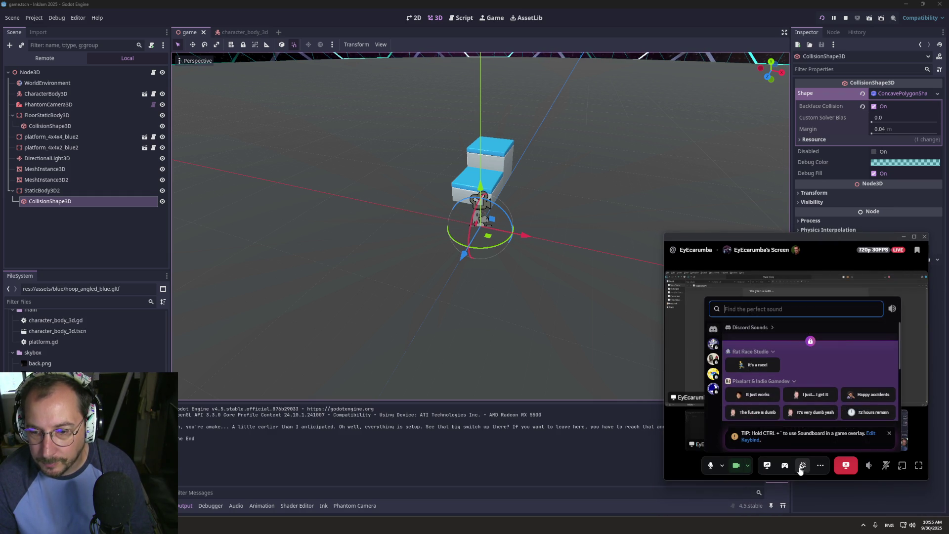
key("Escape")
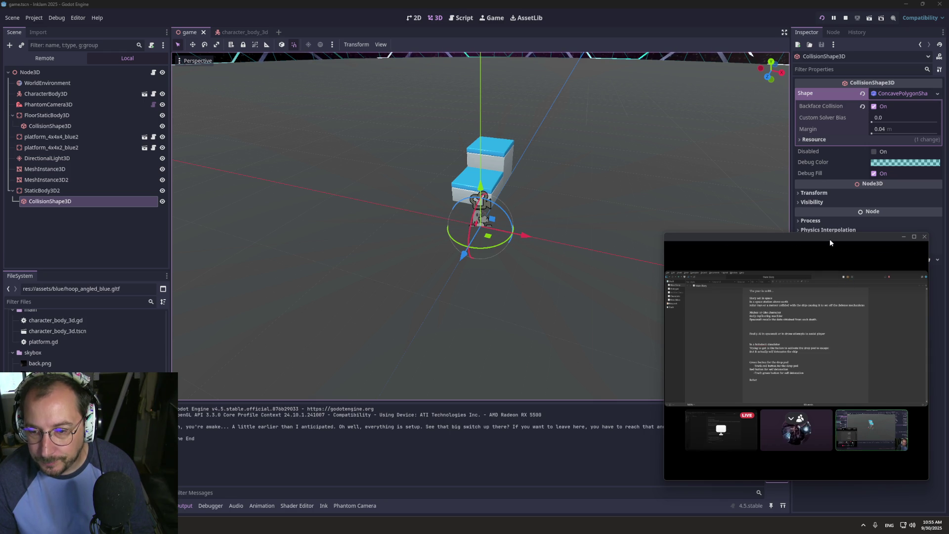
mouse_move(826, 245)
left_mouse_down()
mouse_move(838, 264)
mouse_move(844, 348)
left_mouse_up()
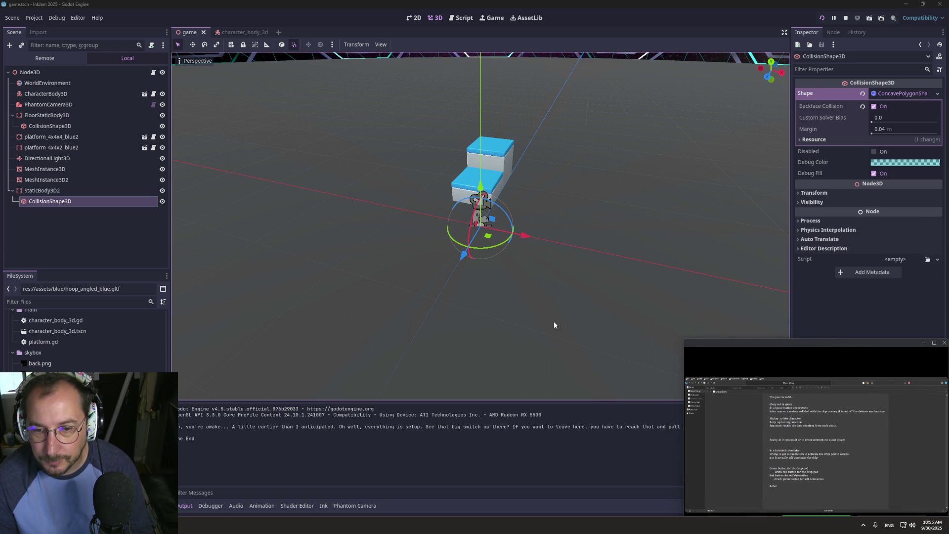
key("super+Tab")
- Show the call window on all desktops, close Calculator and File Explorer, and switch to Krita
right_click(340, 184)
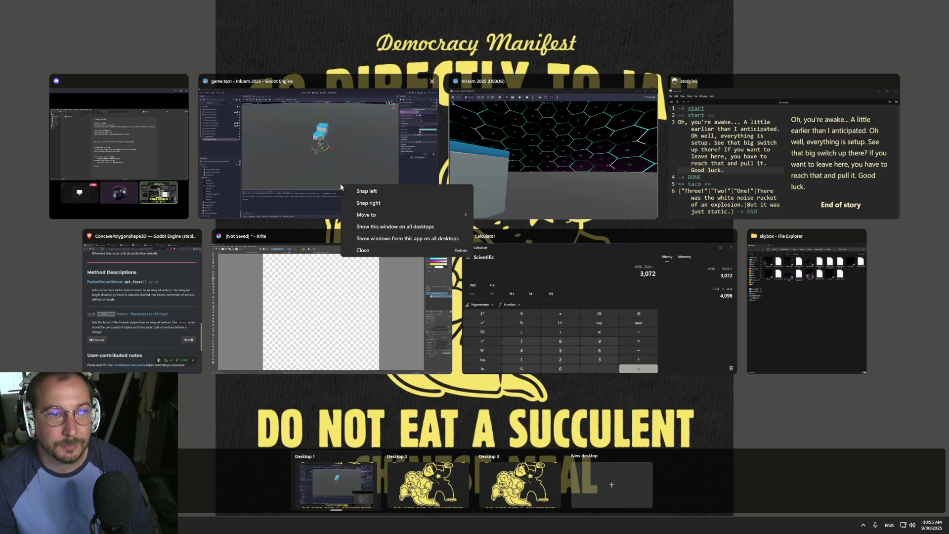
right_click(157, 165)
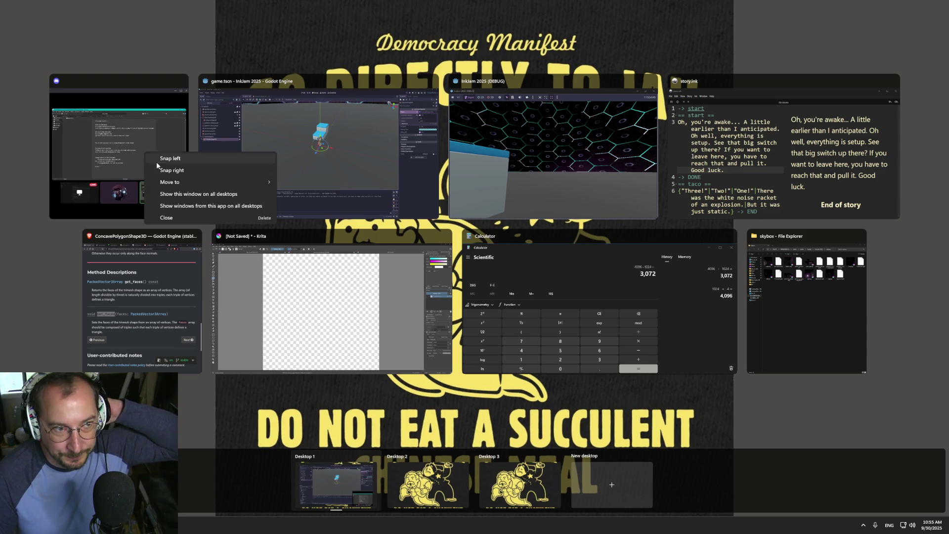
left_click(192, 194)
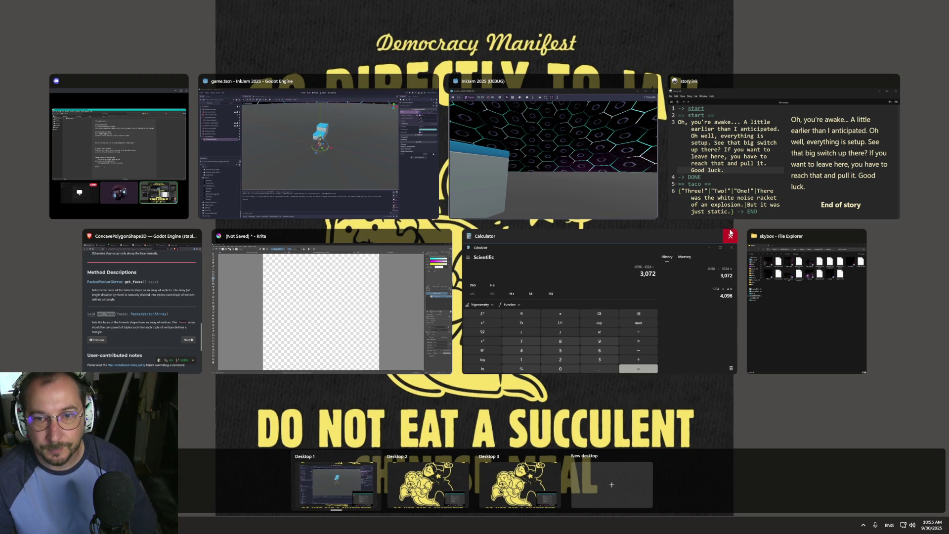
left_click(730, 235)
left_click(720, 235)
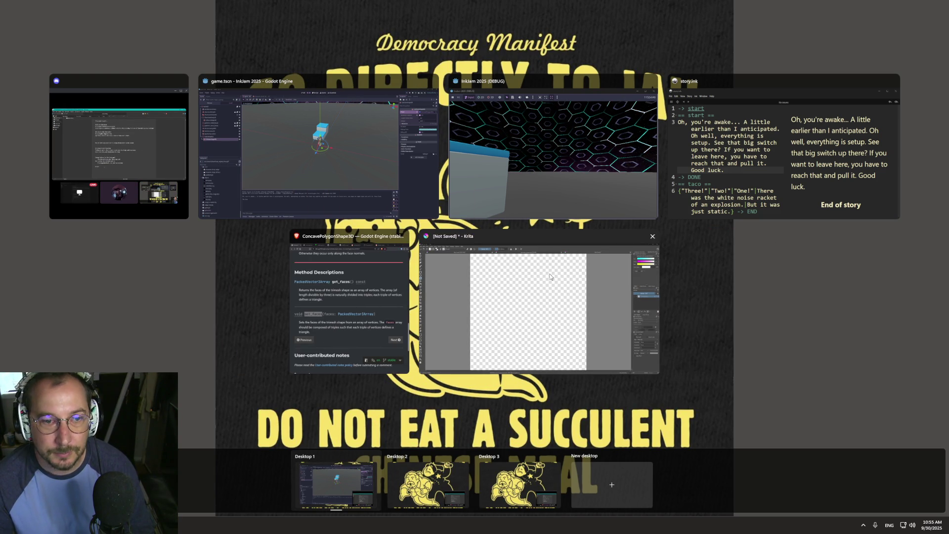
left_click(541, 269)
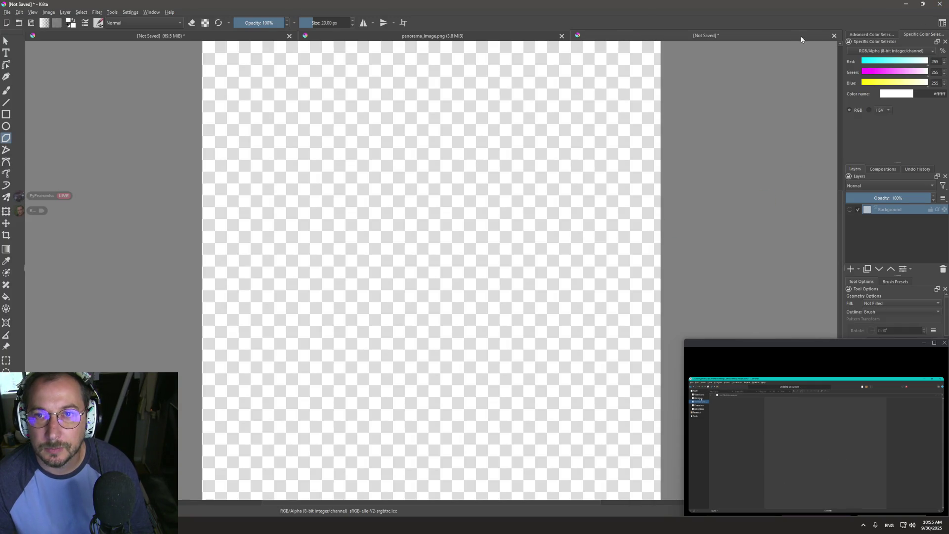
- Close the Untitled document in Krita without saving
left_click(834, 35)
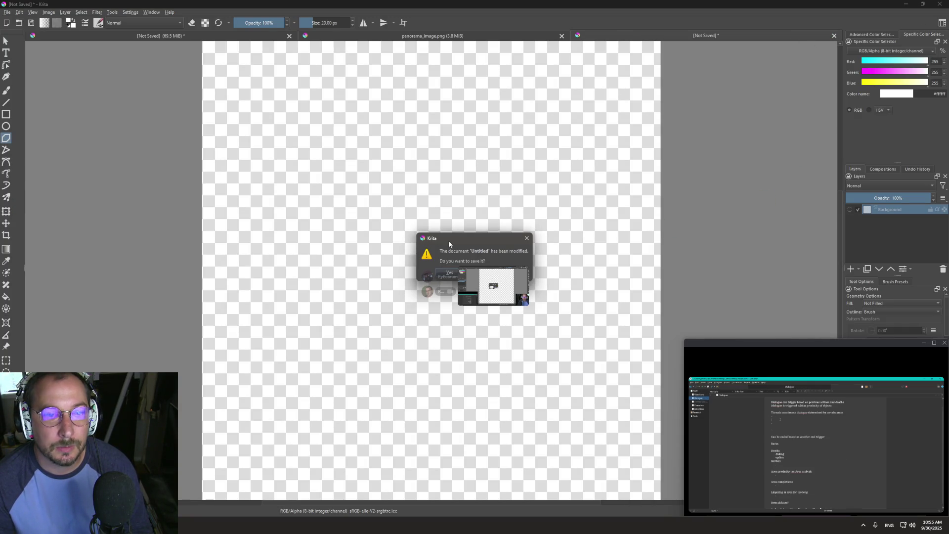
left_click_drag(449, 241, 513, 157)
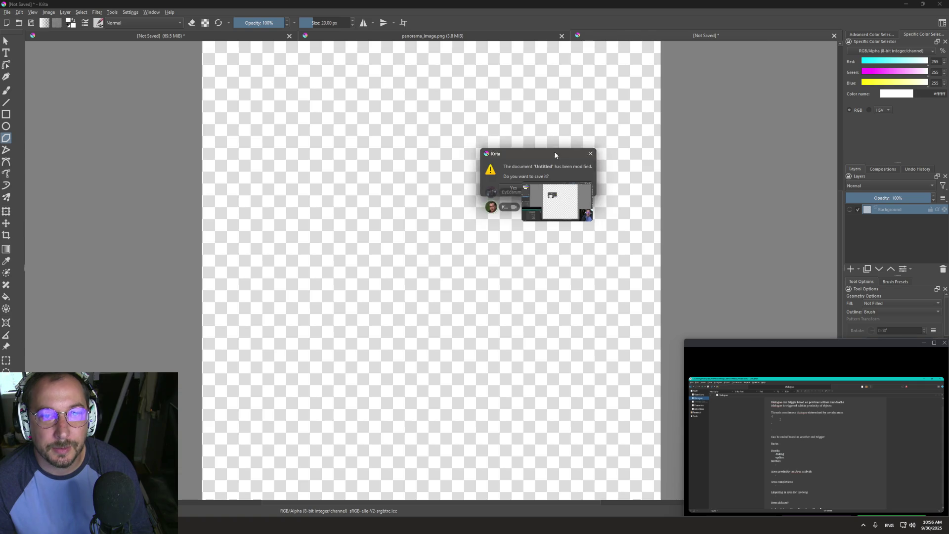
left_click_drag(555, 153, 713, 186)
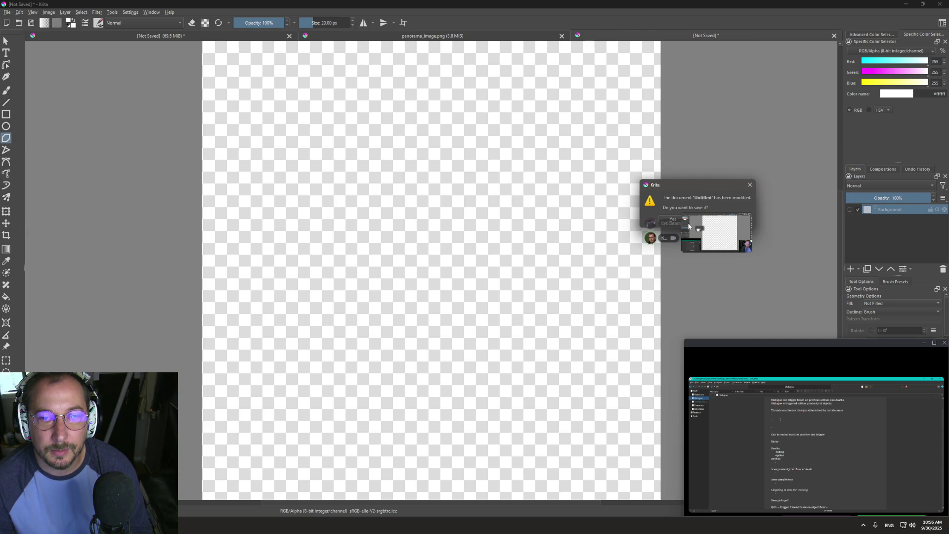
left_click_drag(676, 185, 525, 184)
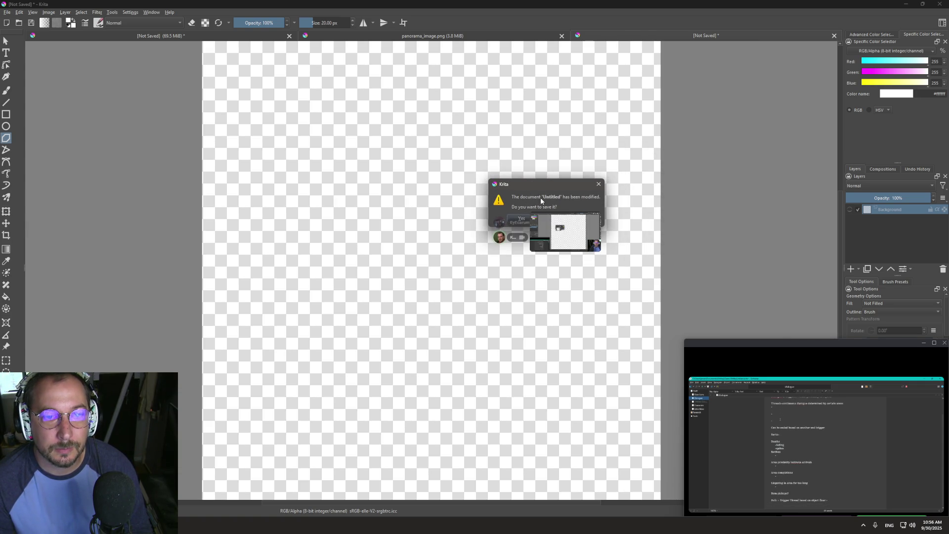
key("n")
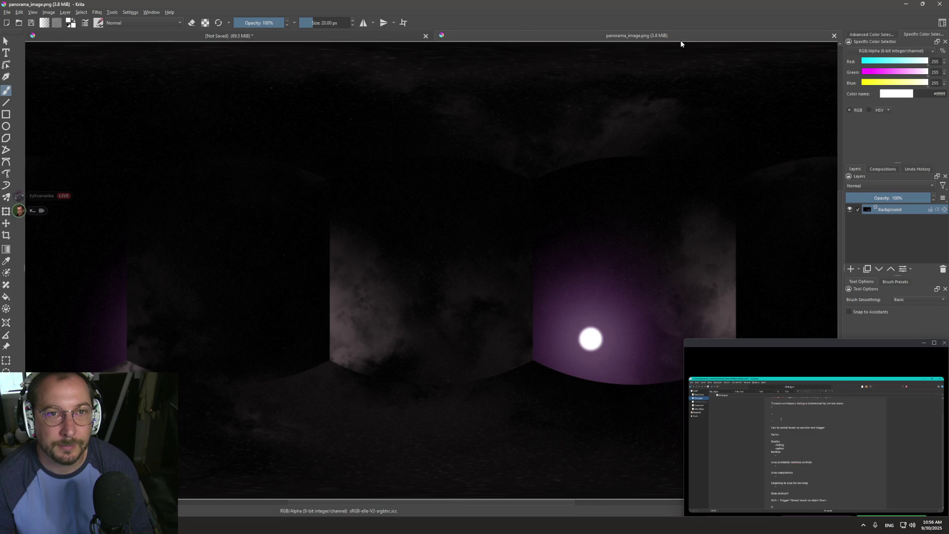
- Close panorama_image.png and quit Krita, discarding remaining changes
left_click(835, 37)
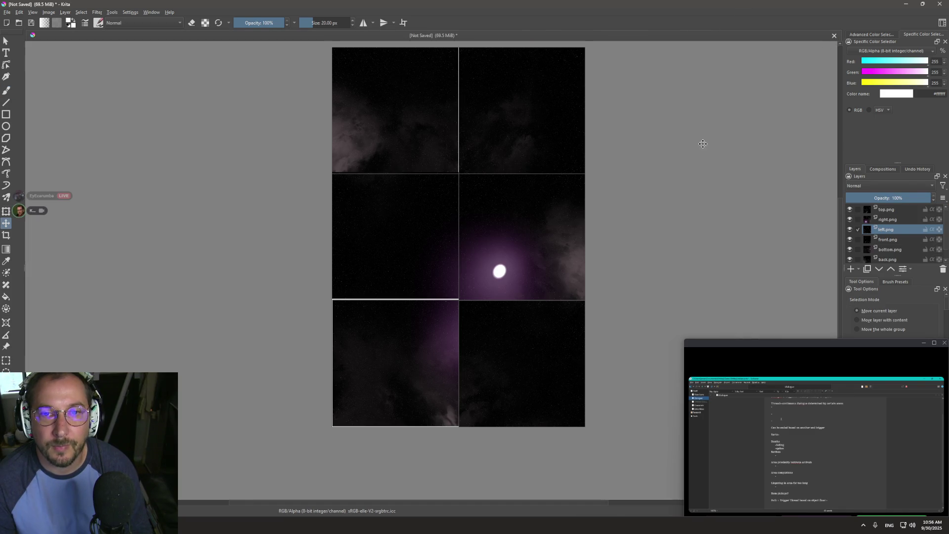
left_click(940, 3)
key("n")
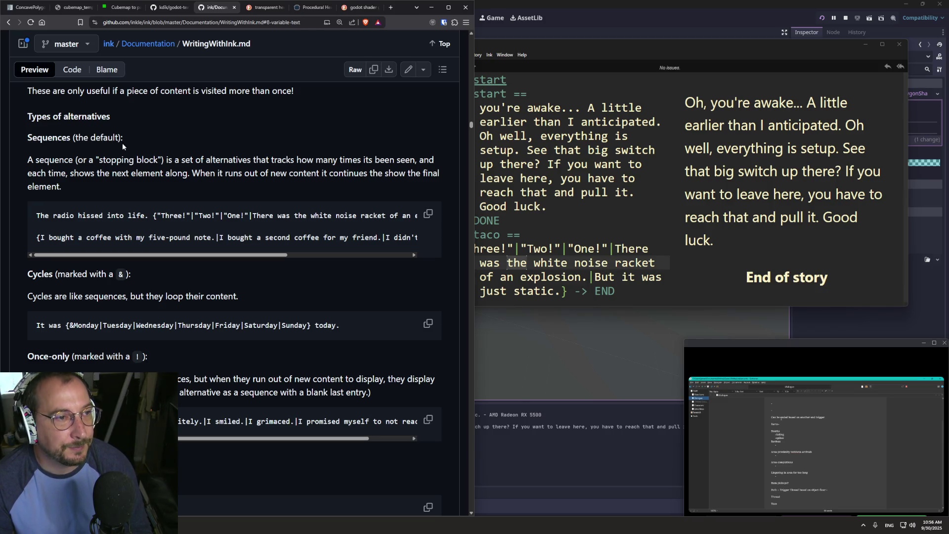
- Select the ink documentation page's address and reposition the floating call window
scroll(96, 183, "up", 2)
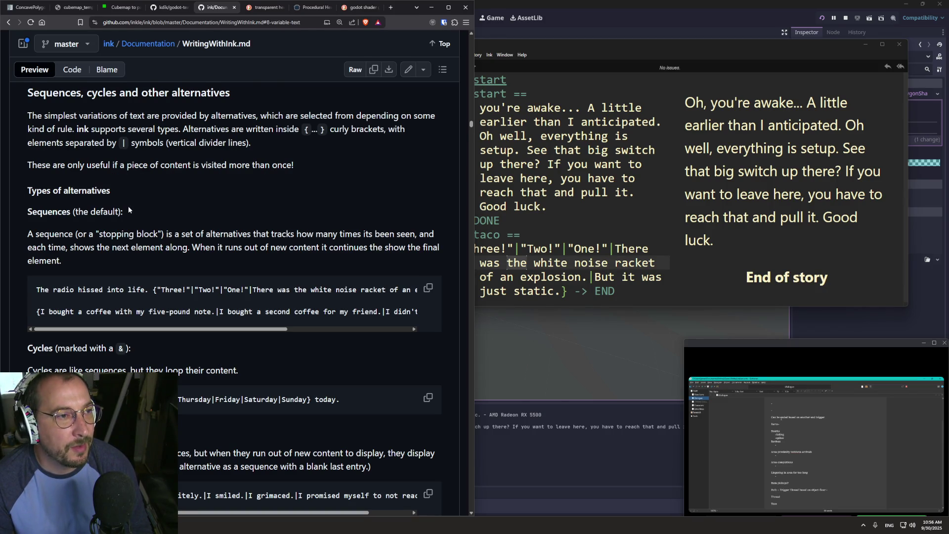
left_click(232, 25)
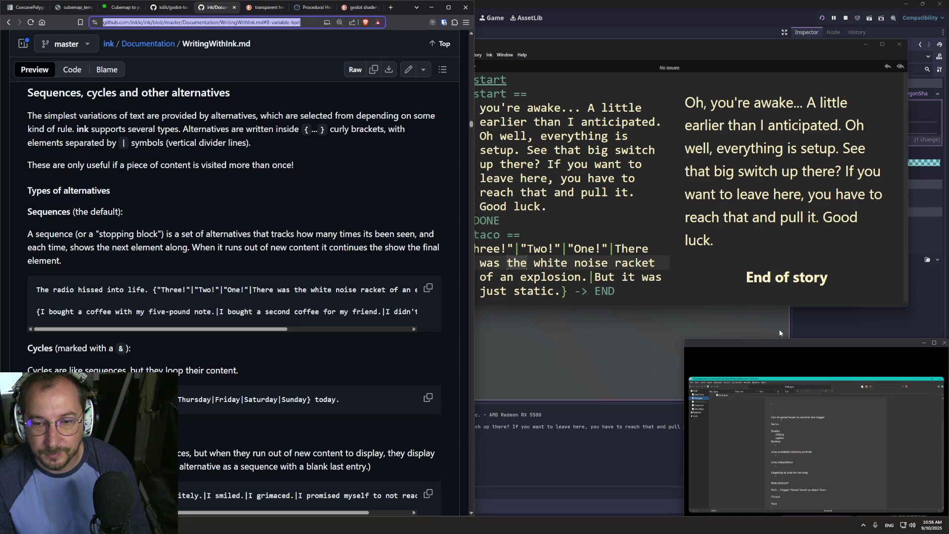
mouse_move(776, 342)
left_mouse_down()
mouse_move(766, 271)
mouse_move(765, 336)
mouse_move(776, 356)
mouse_move(828, 357)
mouse_move(768, 337)
mouse_move(768, 265)
left_mouse_up()
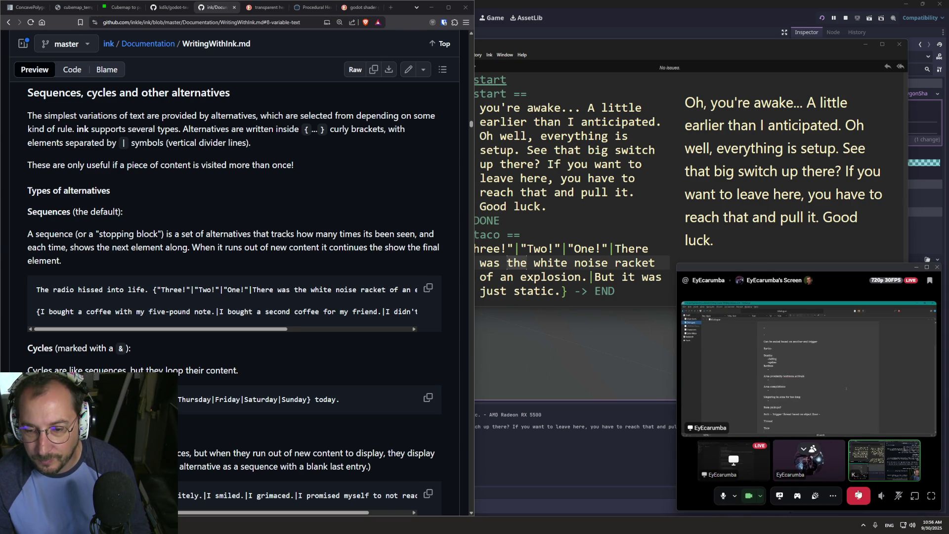
left_click(834, 499)
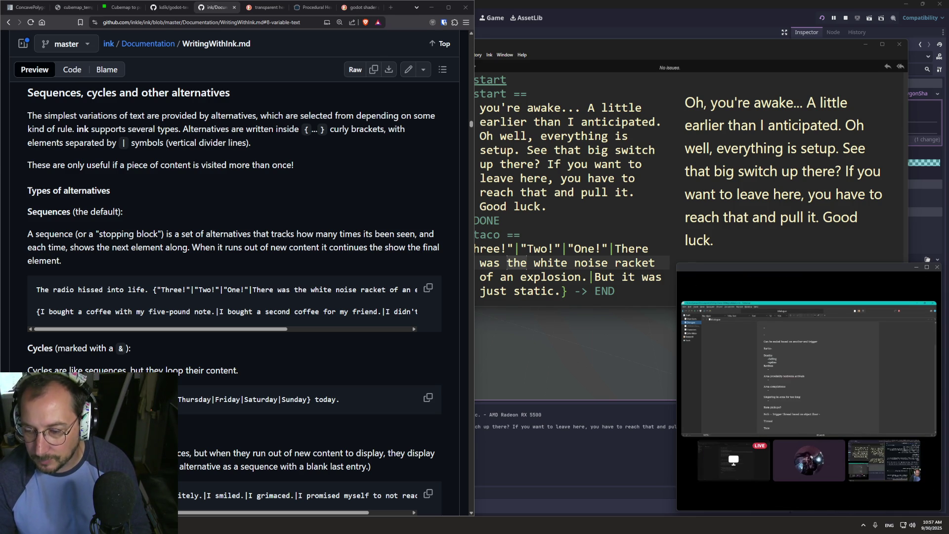
- Move the call window down, then bring Inky's story.ink and the Godot editor to the front
left_click_drag(824, 271, 827, 347)
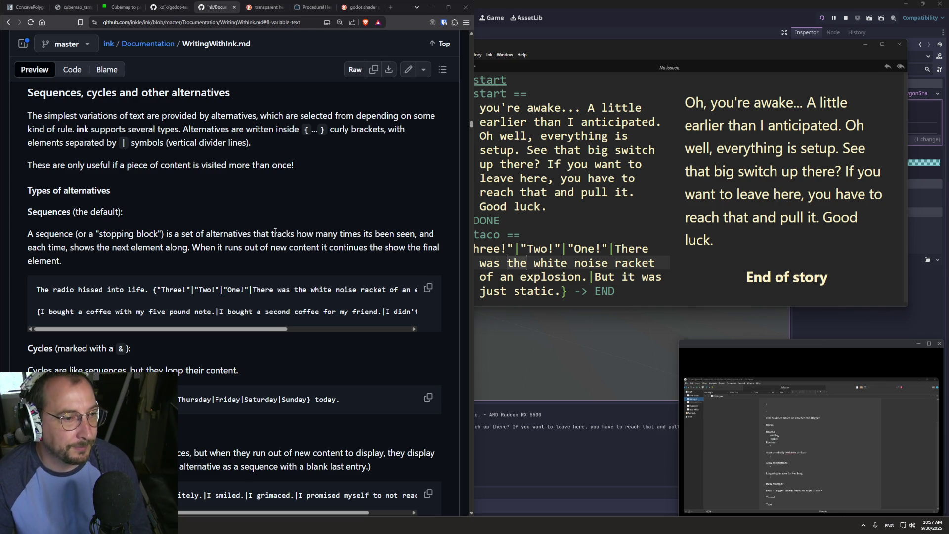
left_click(624, 205)
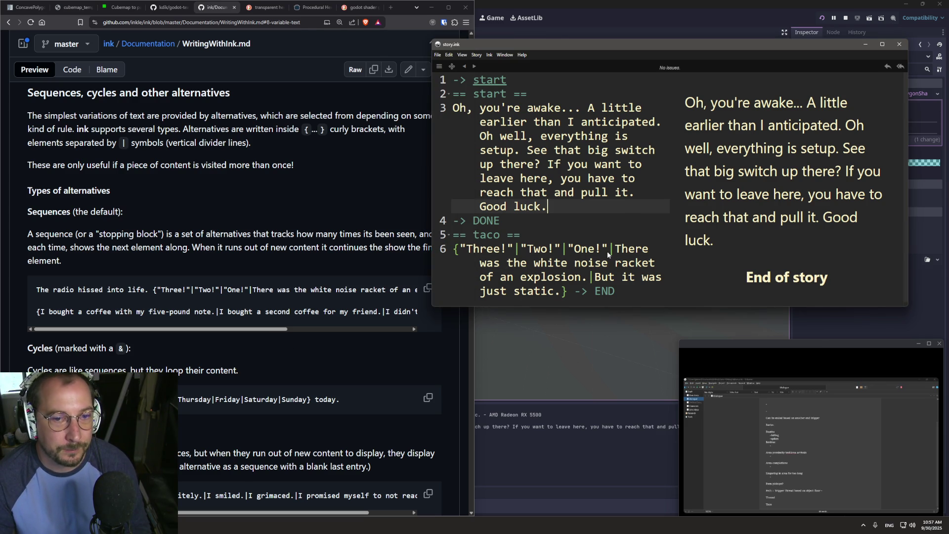
left_click(580, 448)
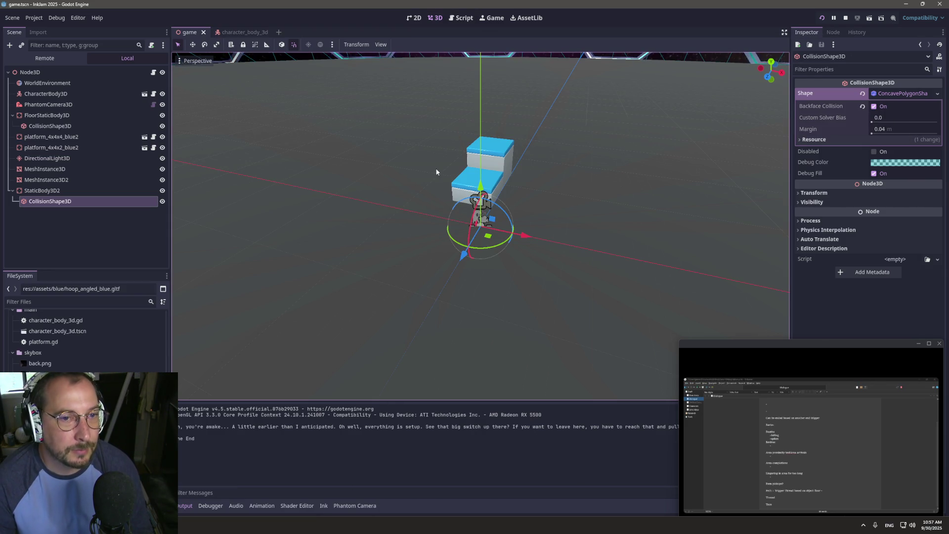
- Zoom the 3D viewport in and out over the stepped platforms
scroll(384, 184, "up", 5)
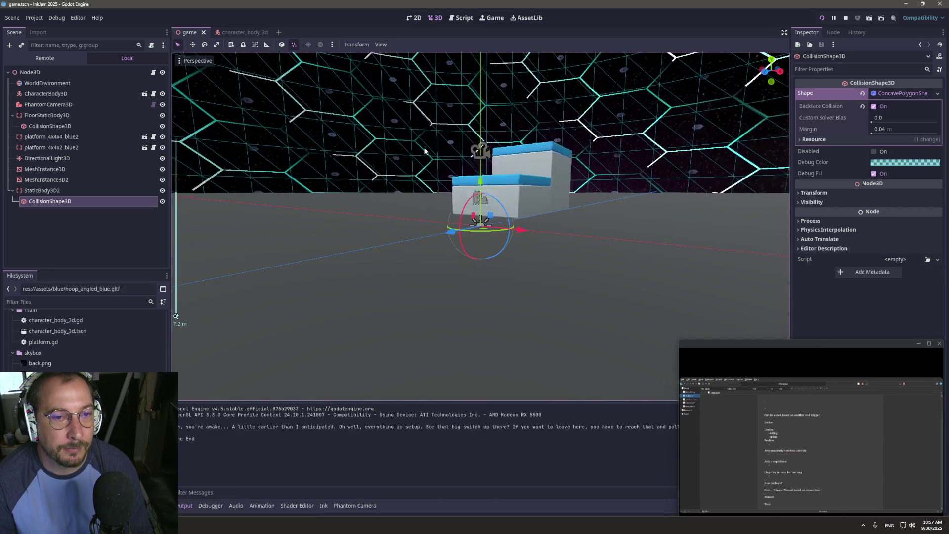
scroll(442, 172, "up", 4)
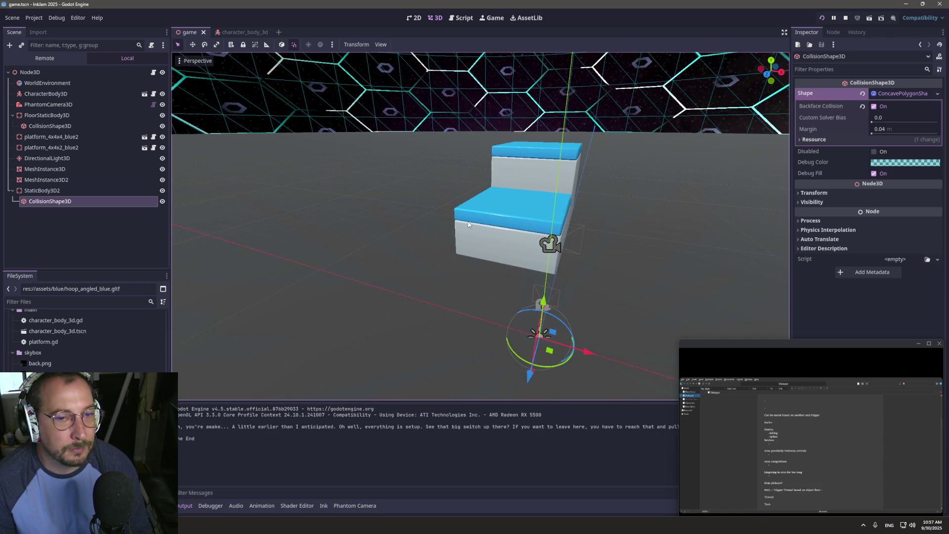
scroll(433, 192, "down", 3)
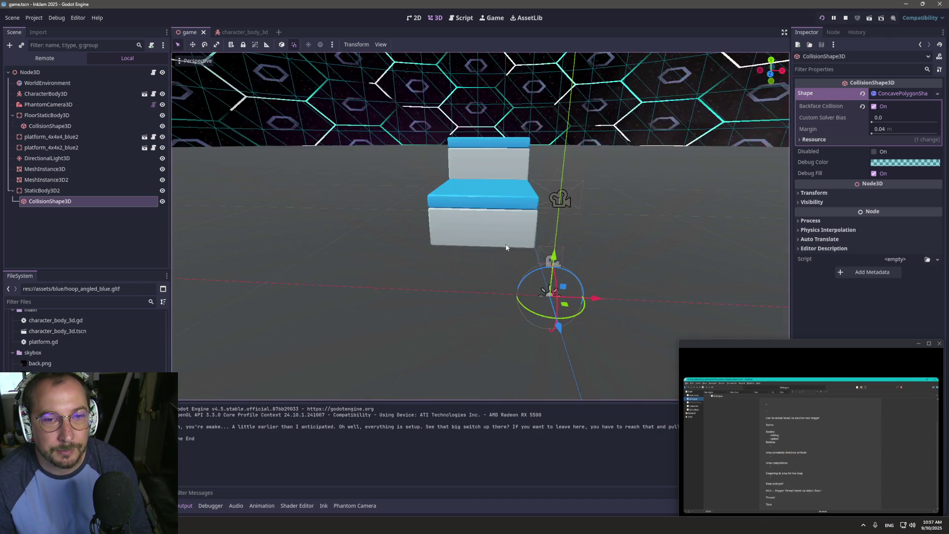
scroll(449, 184, "down", 15)
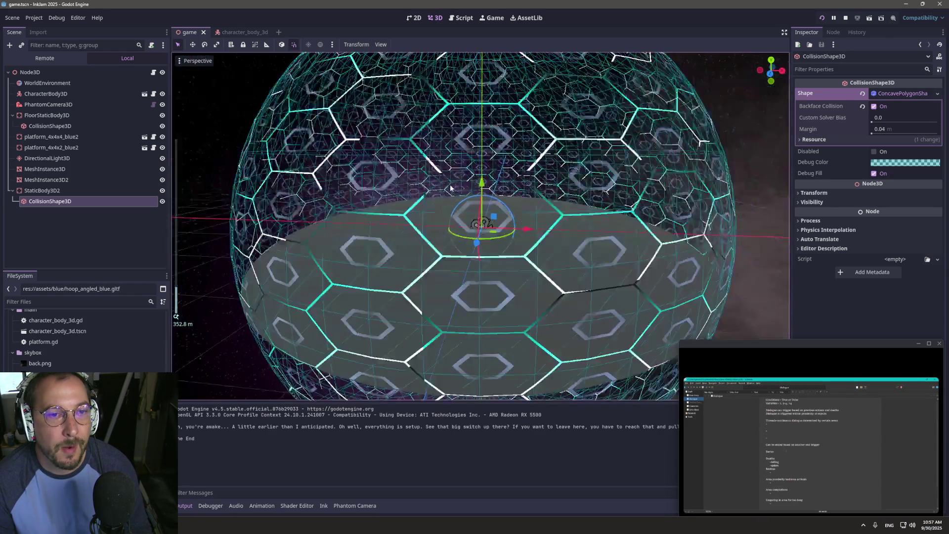
scroll(445, 184, "up", 15)
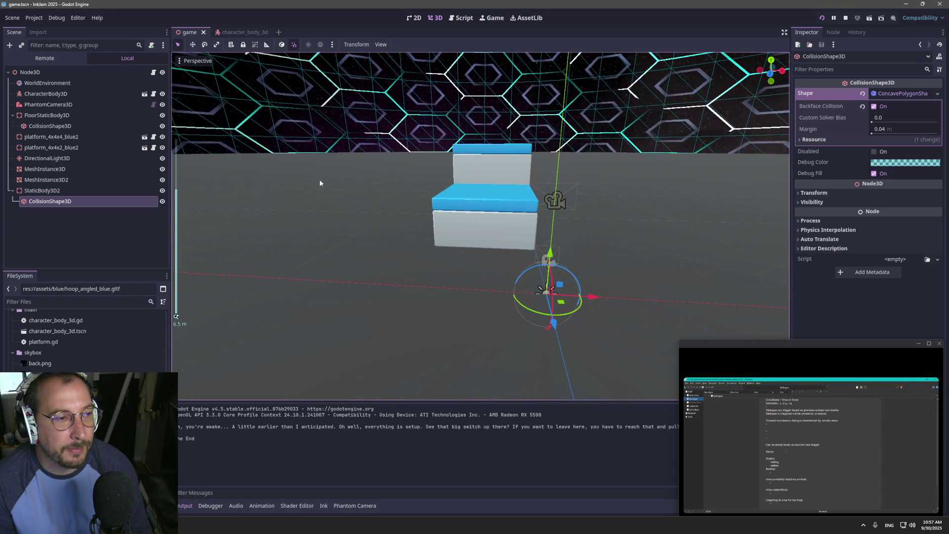
- Review MeshInstance3D2's mesh and material in the Inspector, then return to the ink docs
left_click(80, 179)
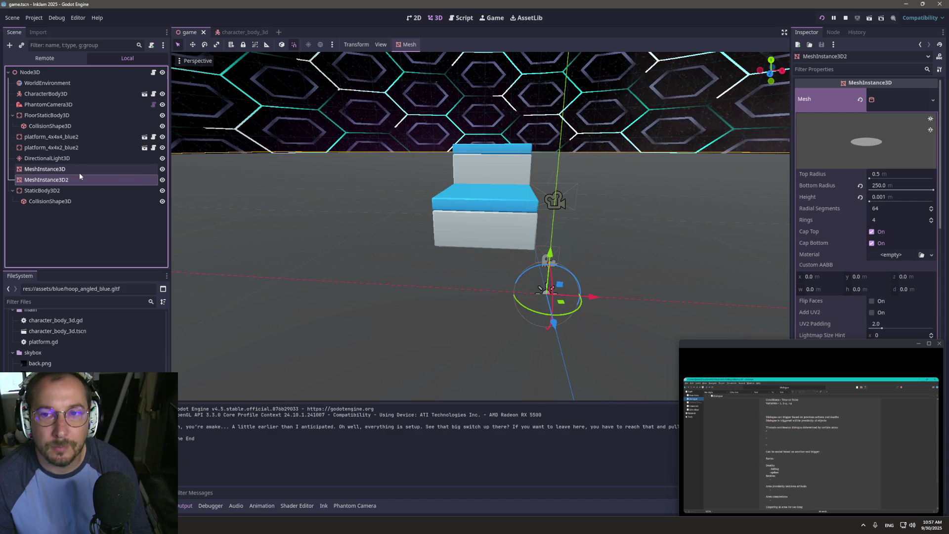
scroll(675, 217, "down", 5)
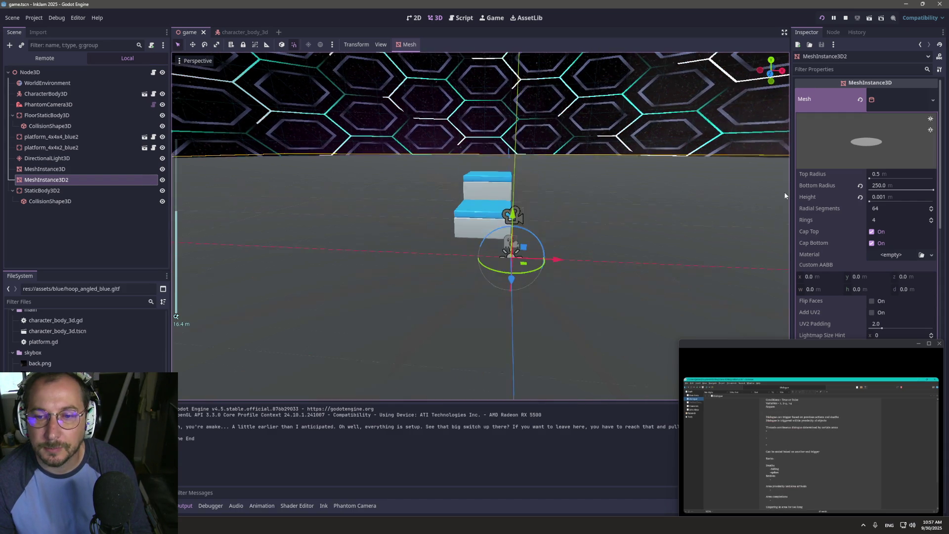
scroll(830, 202, "down", 10)
scroll(823, 200, "down", 5)
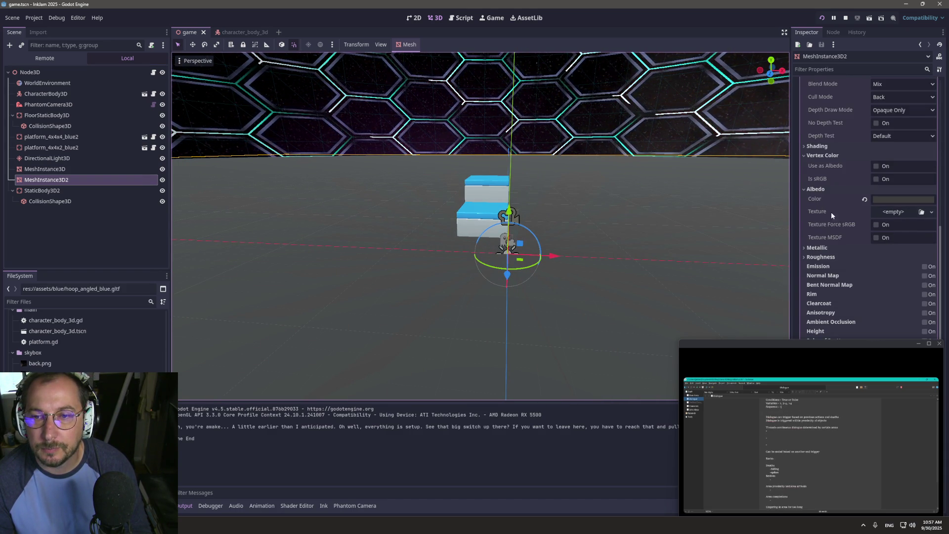
scroll(859, 212, "up", 7)
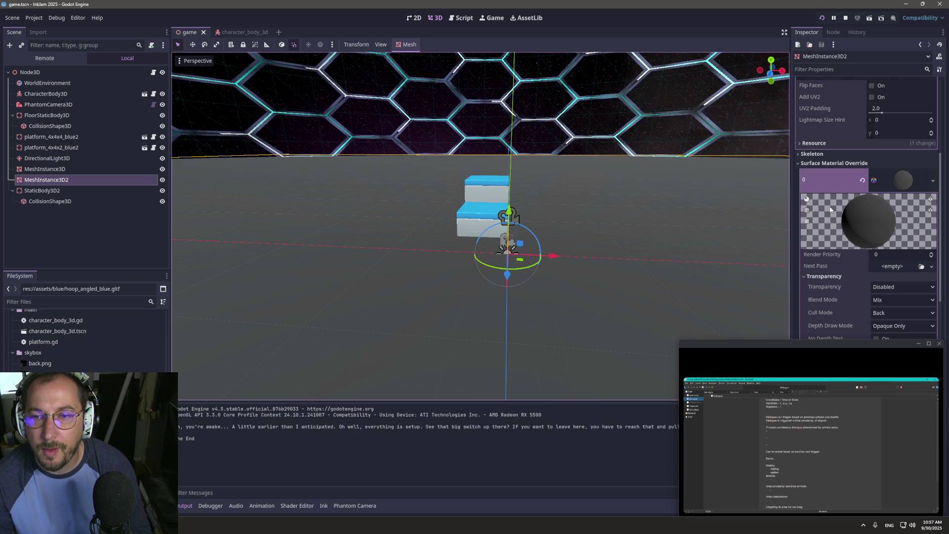
scroll(830, 211, "down", 5)
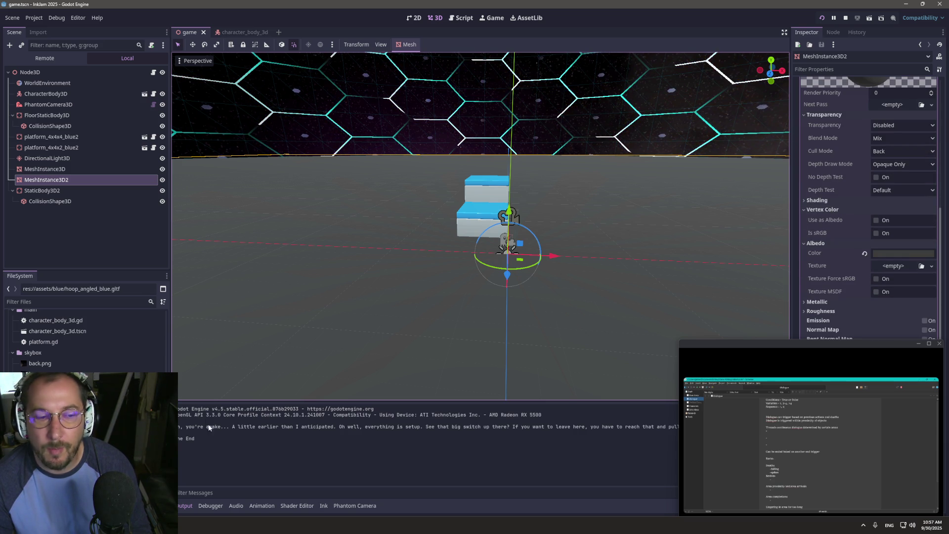
key("alt+Tab")
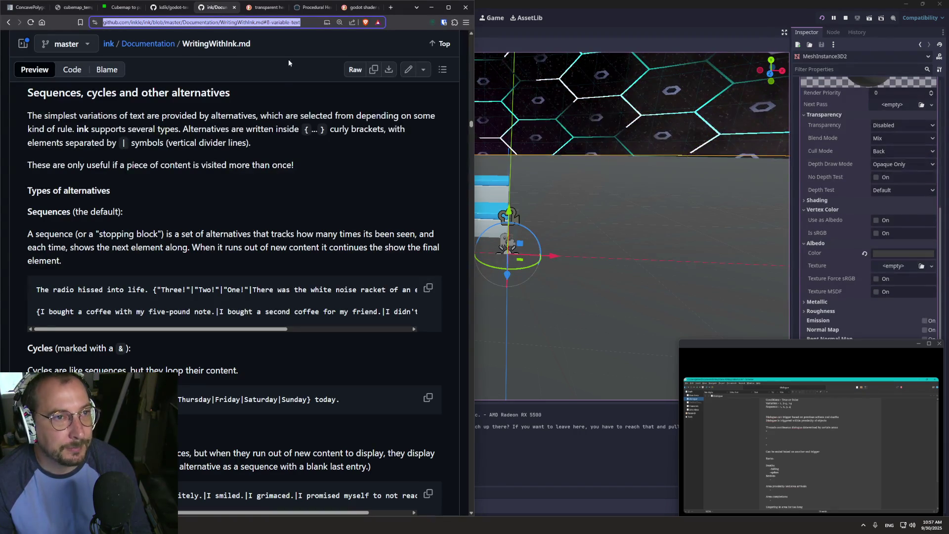
- Search DuckDuckGo for 'godot tiled material', then return to the Godot editor
left_click(361, 7)
left_click(263, 22)
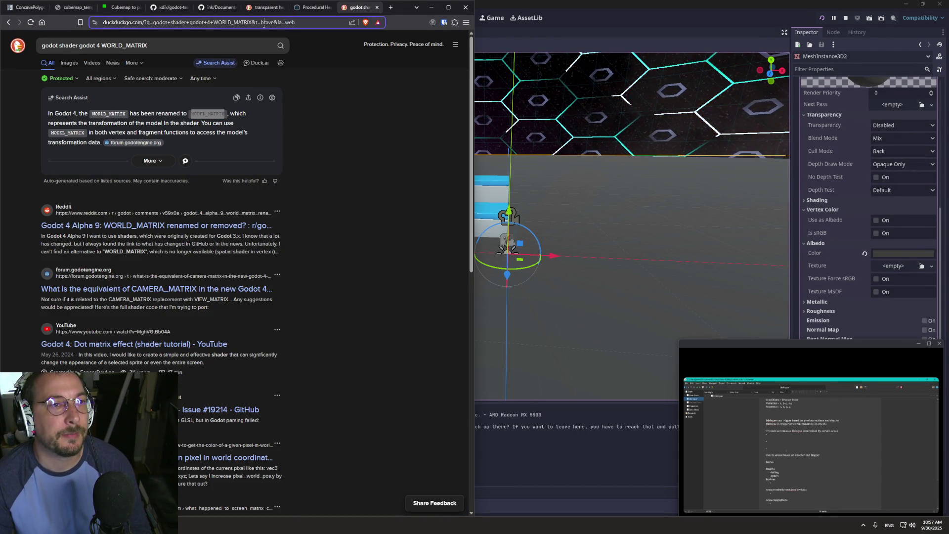
type("godot ti")
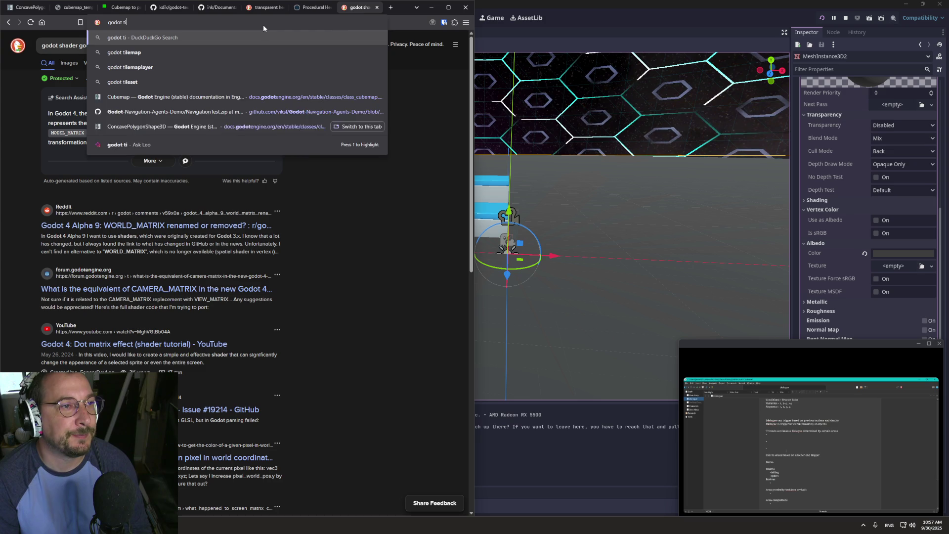
type("led ")
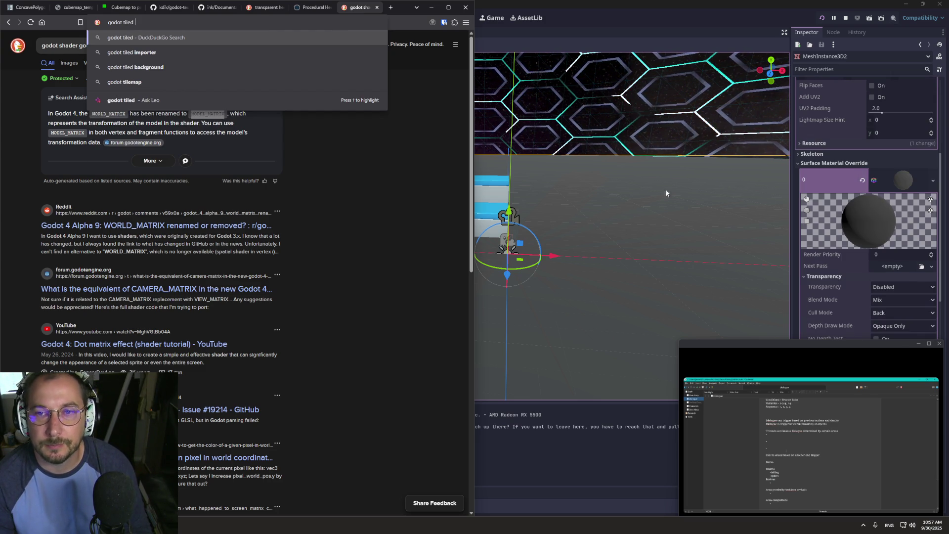
type("material")
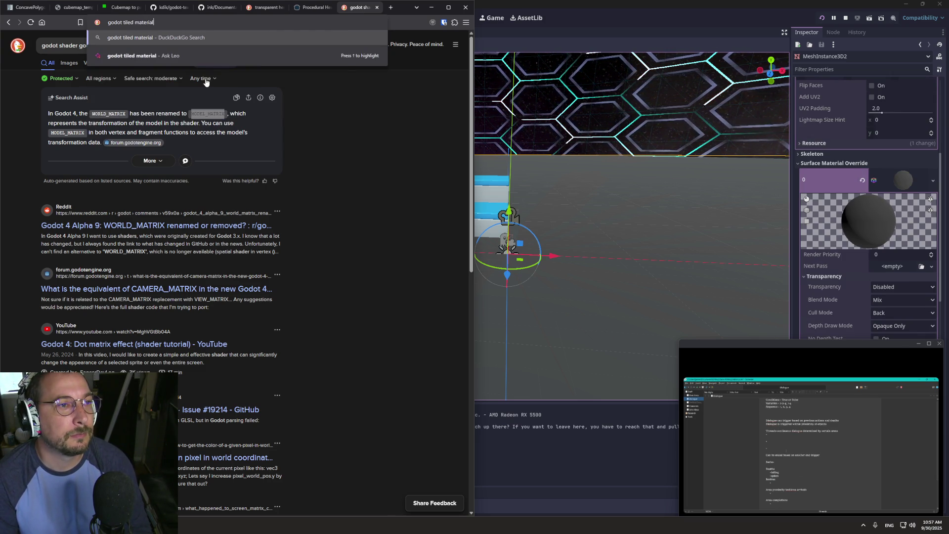
key("Return")
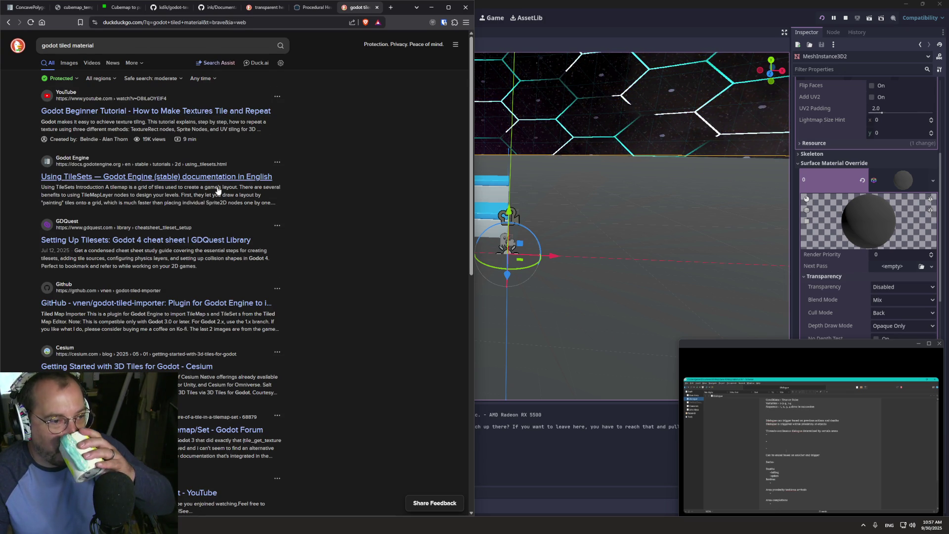
left_click(625, 461)
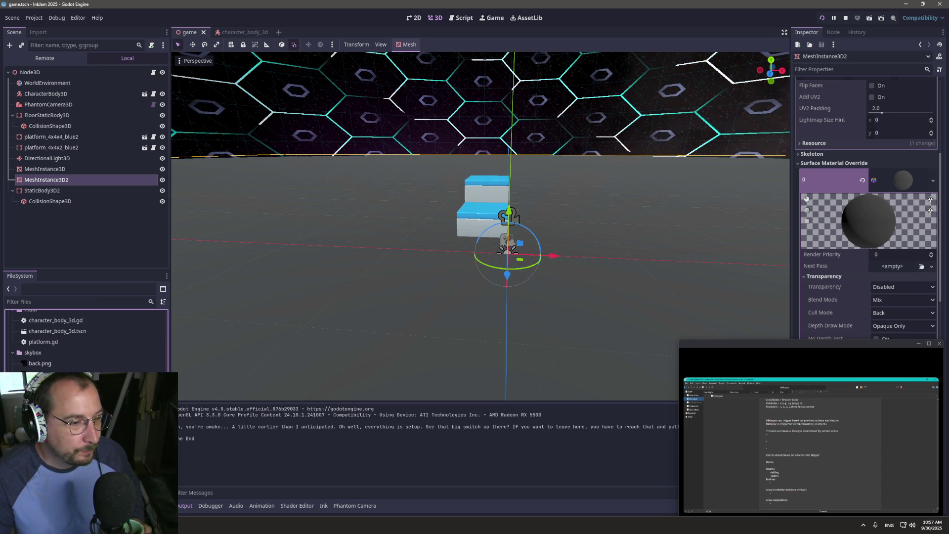
- Review icon.svg's import settings, keeping Import As on Texture2D and Normal Map on Detect
left_click(74, 346)
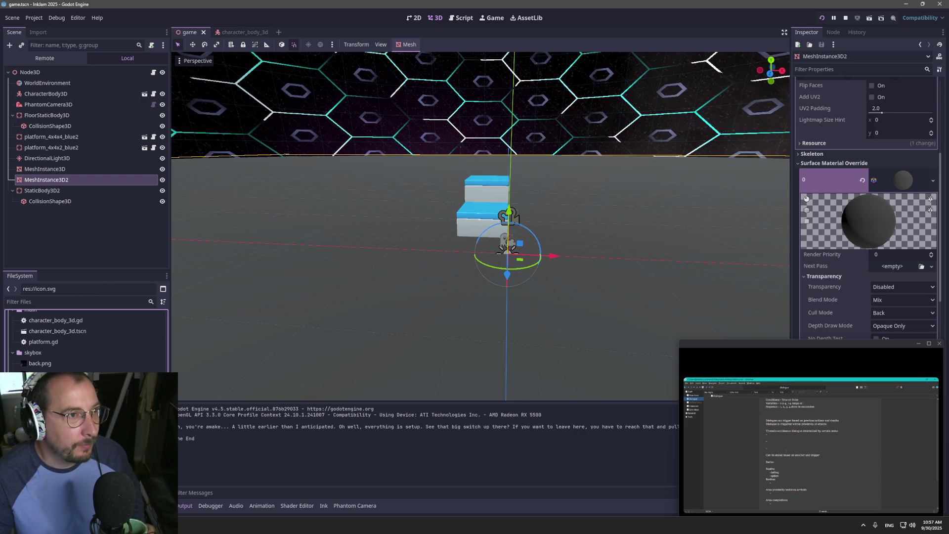
left_click(38, 32)
left_click(57, 69)
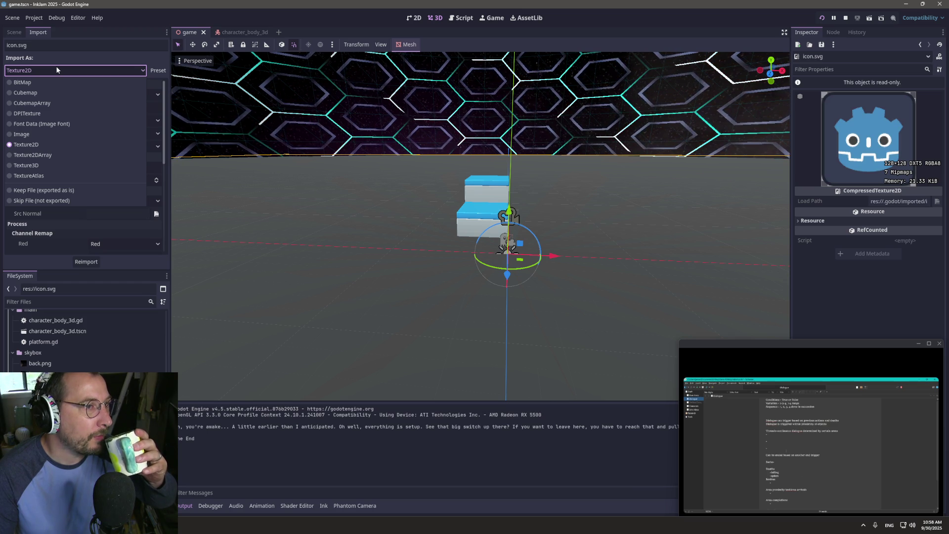
left_click(55, 67)
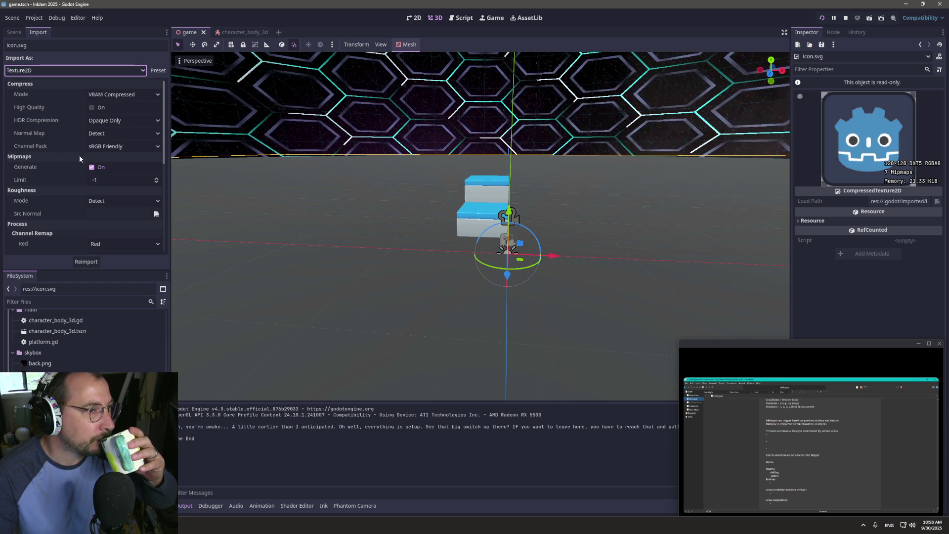
left_click(105, 134)
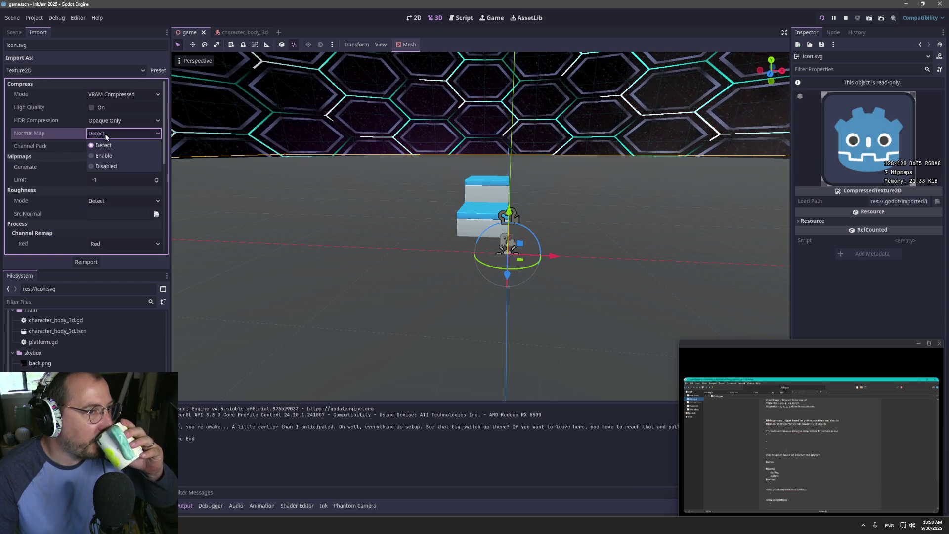
left_click(47, 133)
scroll(54, 139, "down", 4)
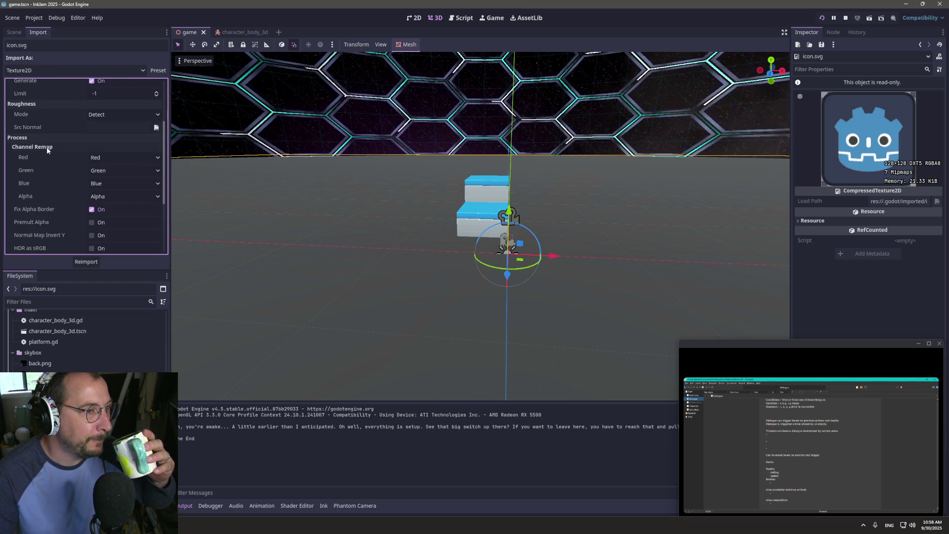
scroll(47, 150, "down", 5)
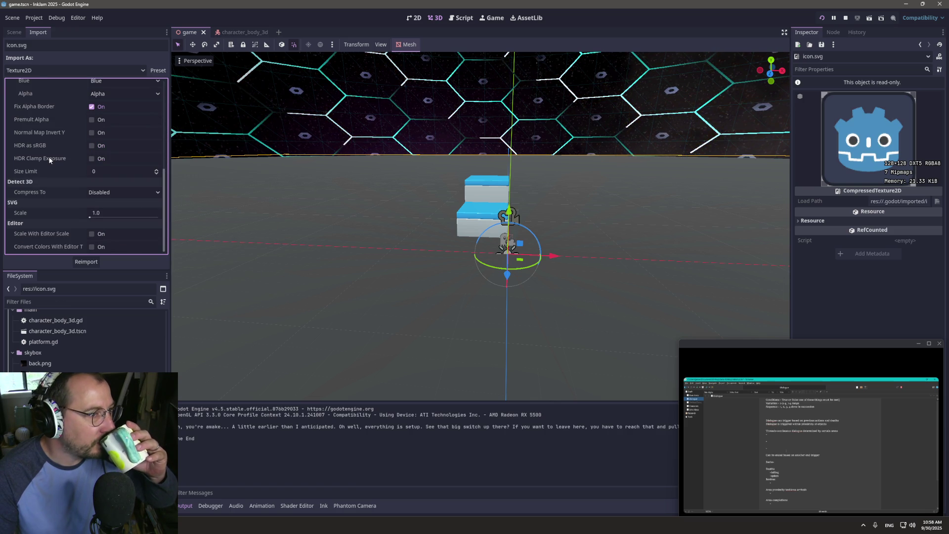
mouse_move(48, 158)
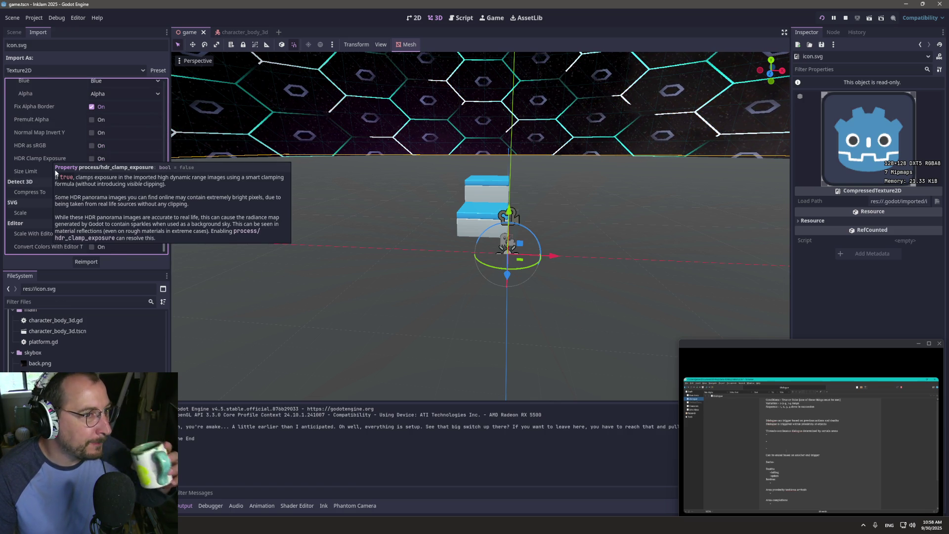
scroll(40, 139, "up", 7)
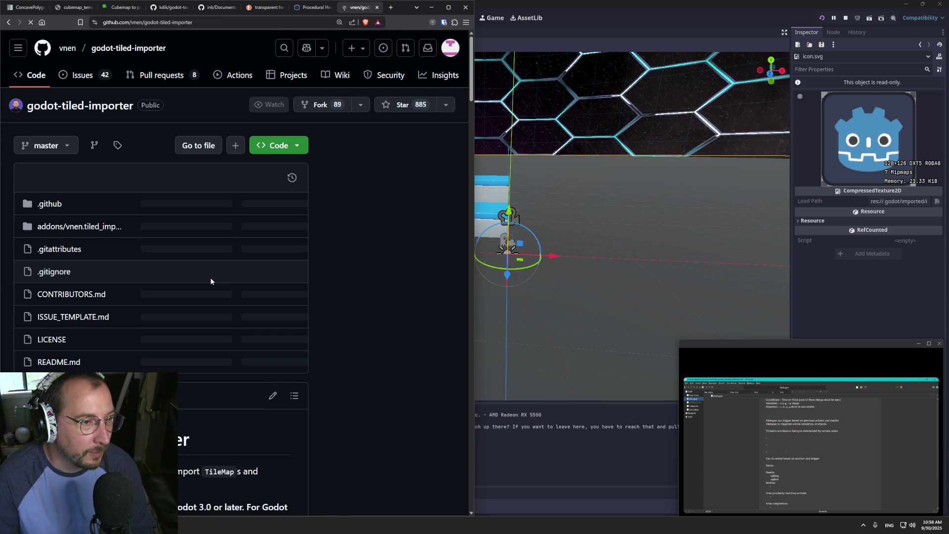
- Open the forum thread 'Repeat texture on ground in 3D' from the search results, then return to Godot
scroll(154, 307, "down", 5)
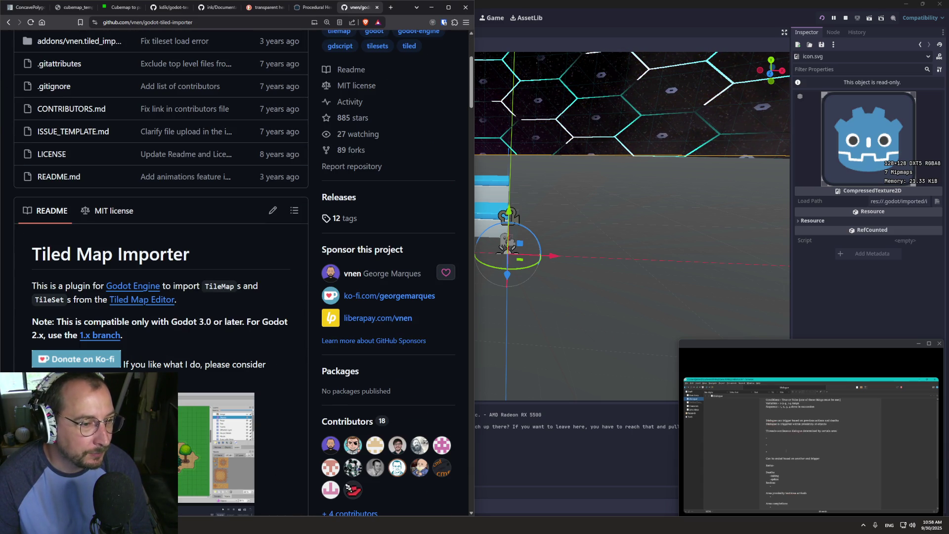
key("alt+Left")
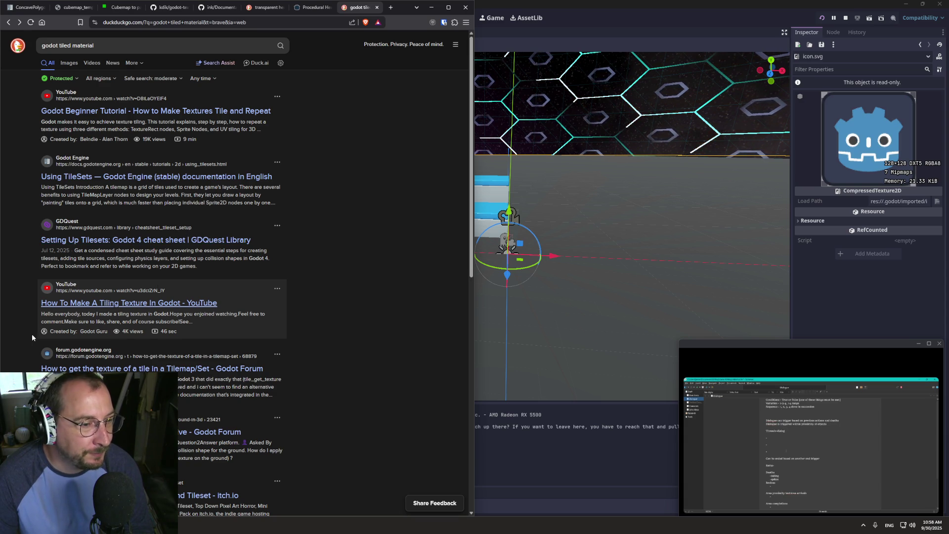
left_click(180, 435)
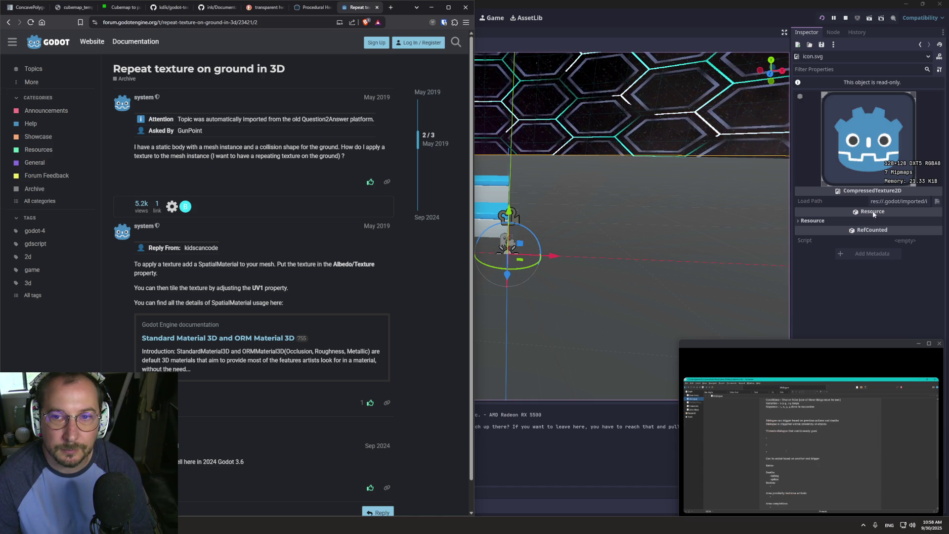
left_click(817, 129)
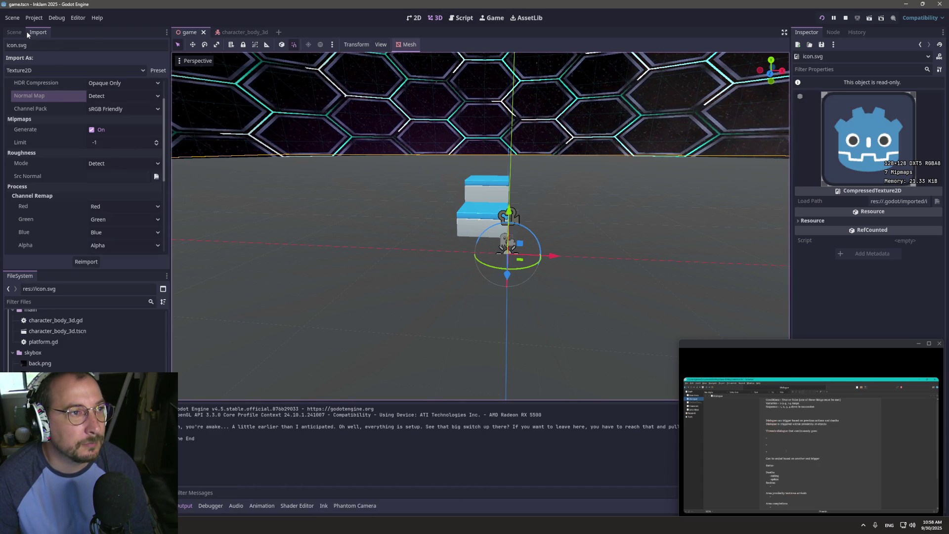
- Select MeshInstance3D2 and check its Surface Material Override, reverting an accidental reset with undo
left_click(69, 180)
scroll(870, 198, "down", 5)
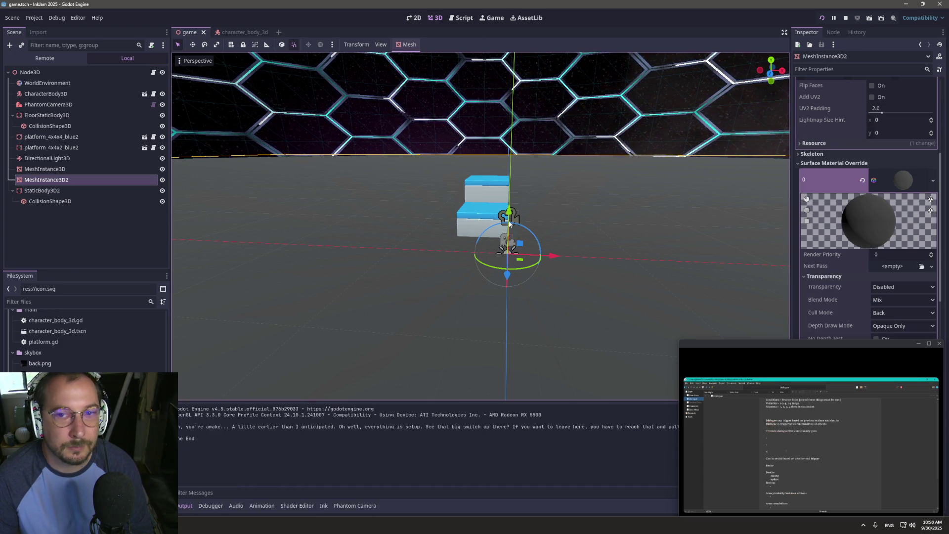
left_click(933, 180)
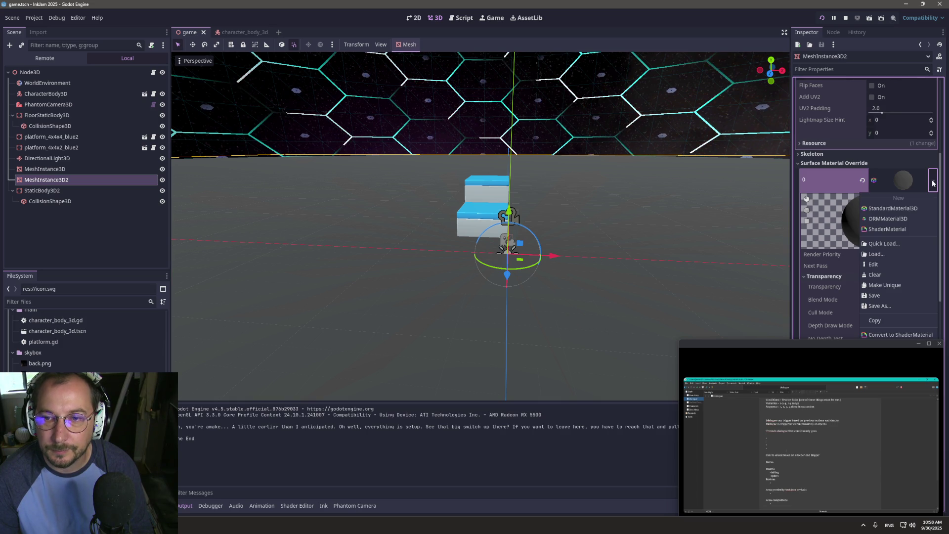
left_click(835, 184)
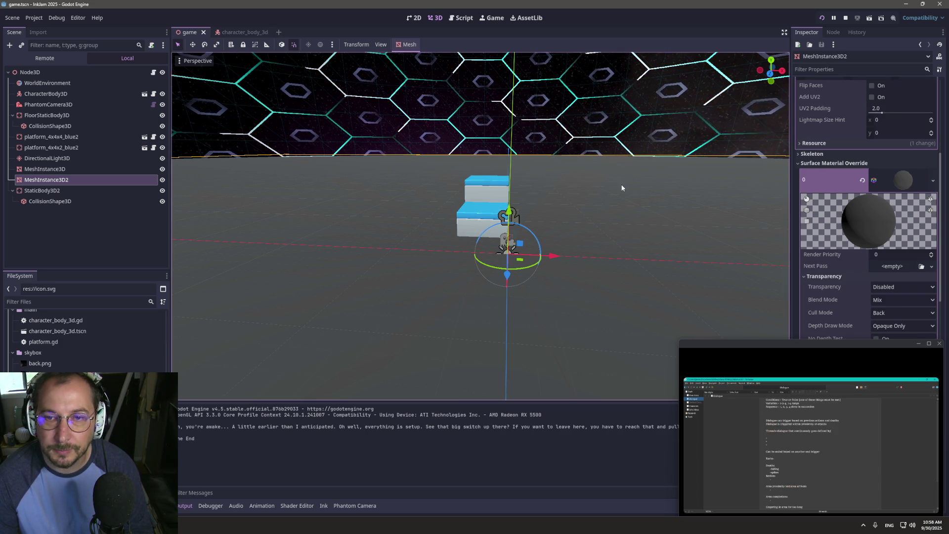
key("alt+Tab")
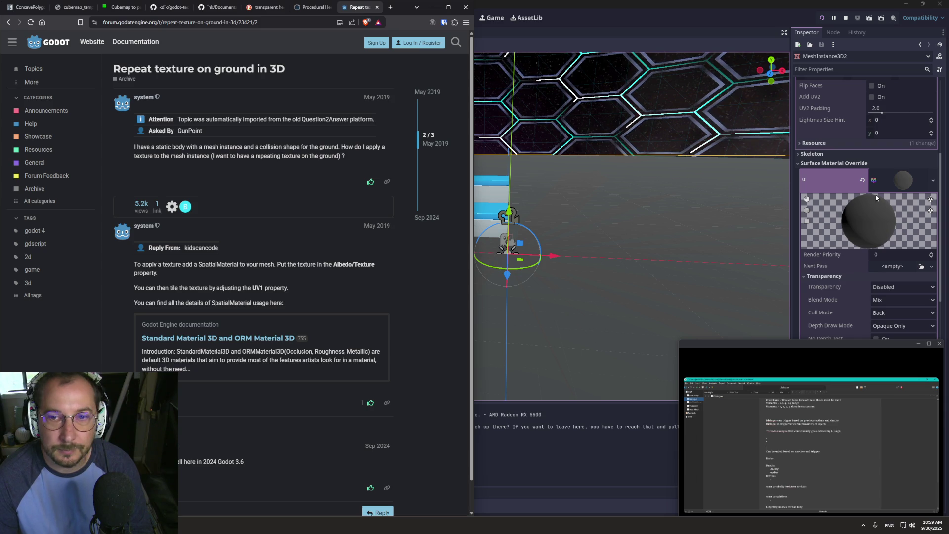
left_click(850, 179)
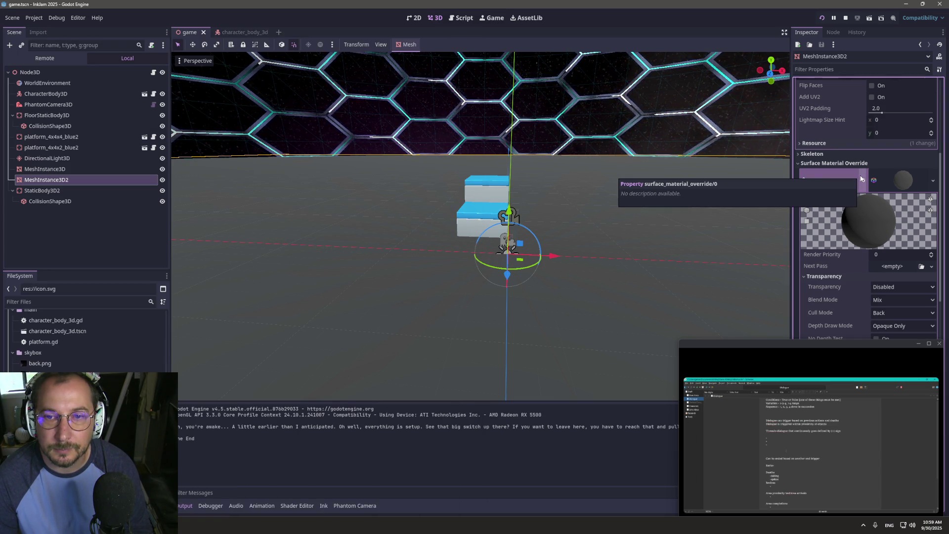
left_click(860, 179)
scroll(869, 208, "up", 5)
key("ctrl+z")
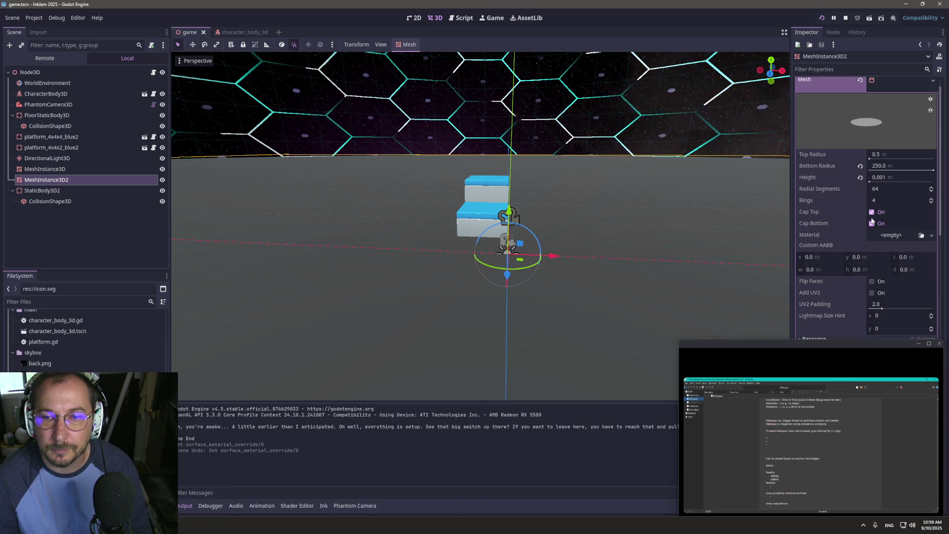
- Assign a new ORMMaterial3D as MeshInstance3D2's surface material override
scroll(813, 224, "down", 3)
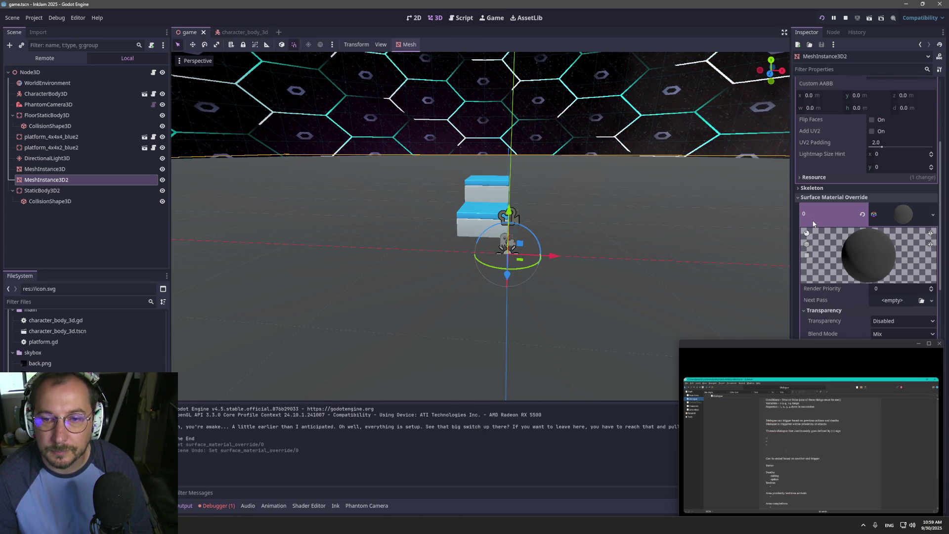
left_click(934, 217)
left_click(933, 216)
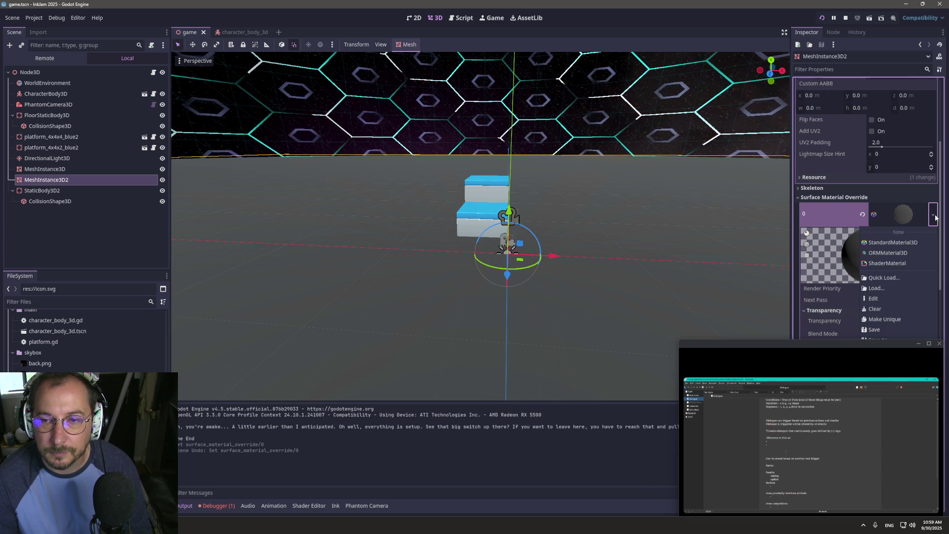
left_click(897, 252)
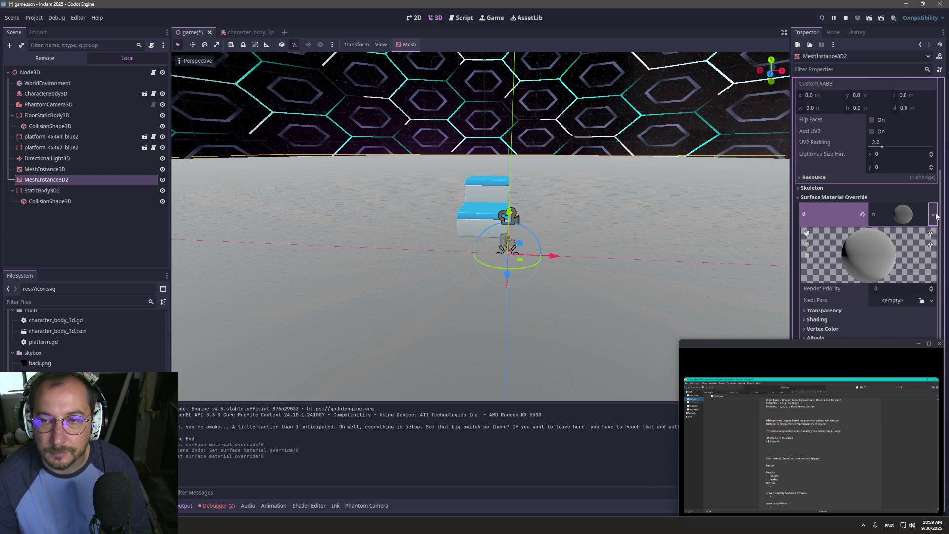
left_click(934, 216)
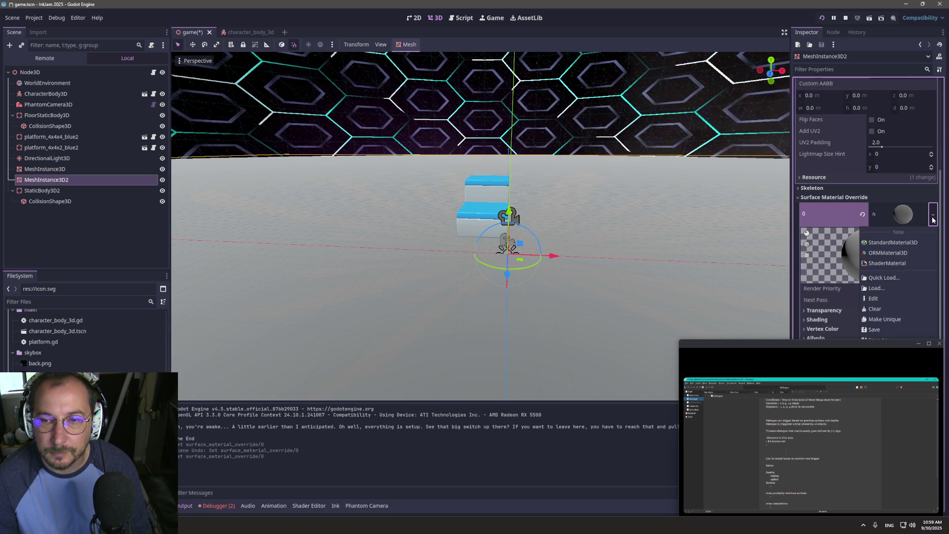
- Replace the floor override with a new StandardMaterial3D, keeping its shading mode at Per-Pixel
left_click(893, 242)
scroll(840, 237, "down", 3)
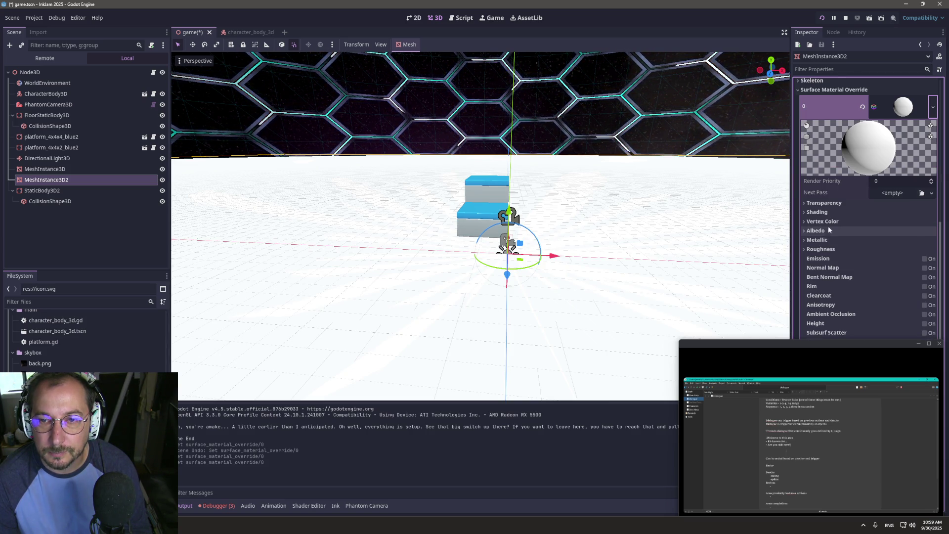
left_click(813, 212)
left_click(898, 224)
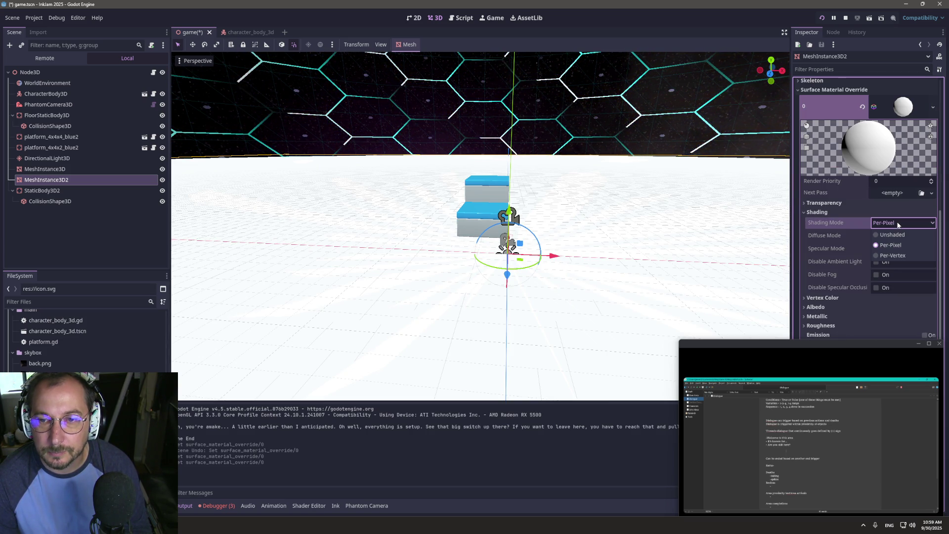
left_click(898, 223)
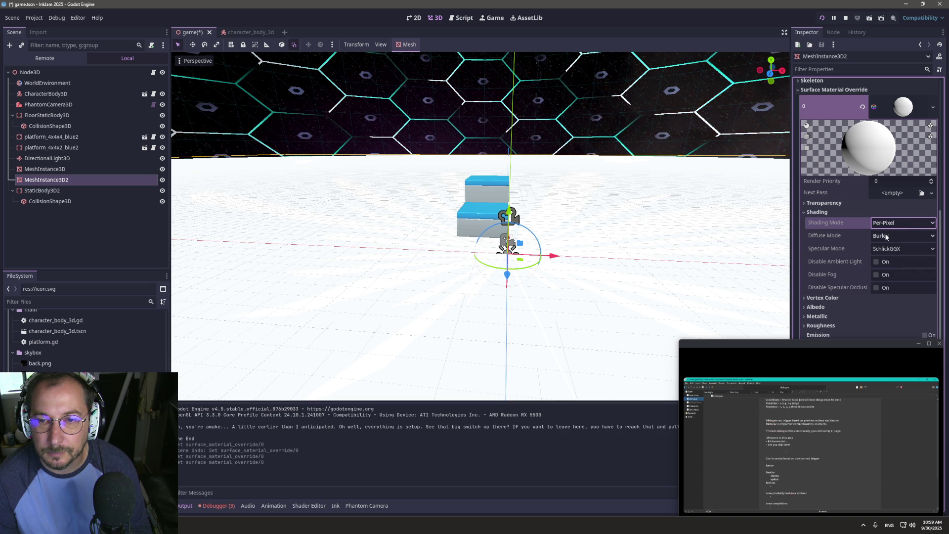
- Leave diffuse mode as Burley, then select MeshInstance3D to view its hexbarrier shader material
left_click(888, 249)
left_click(889, 233)
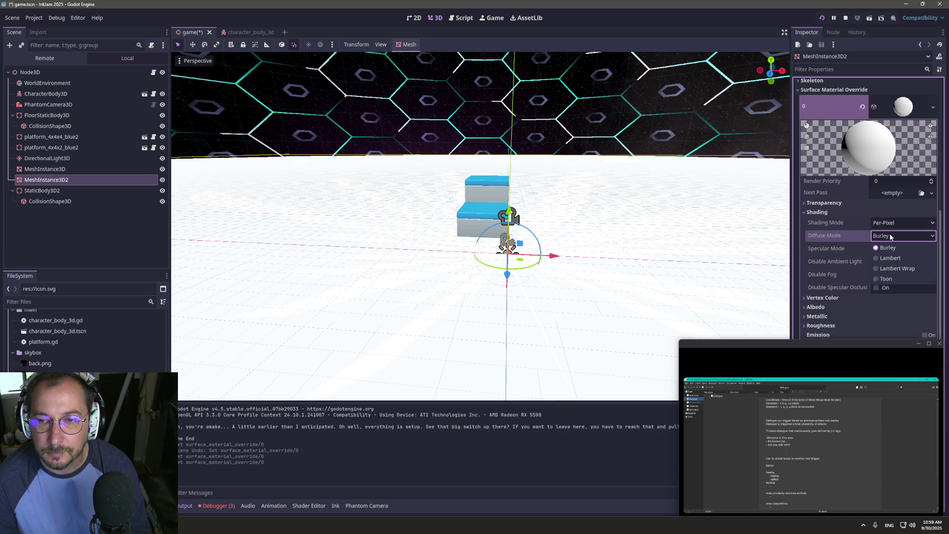
left_click(888, 226)
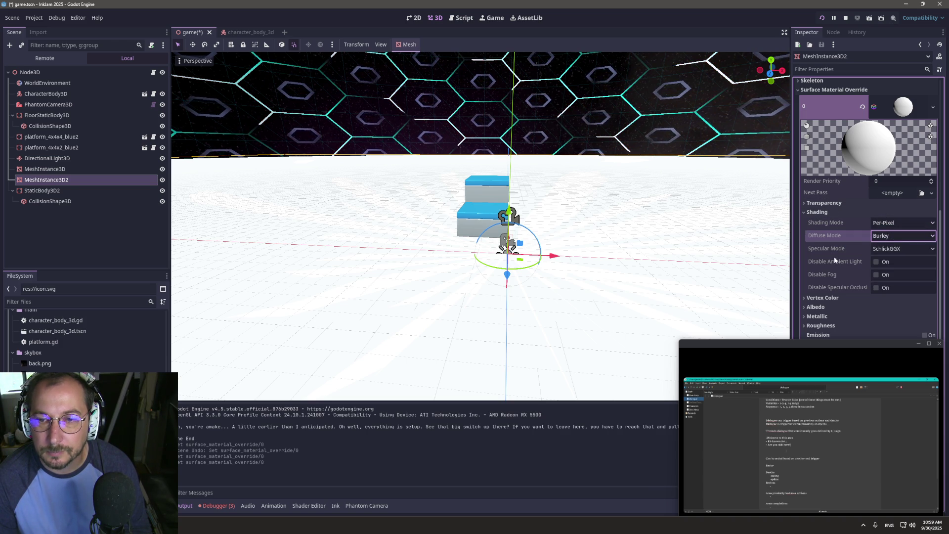
scroll(869, 228, "down", 3)
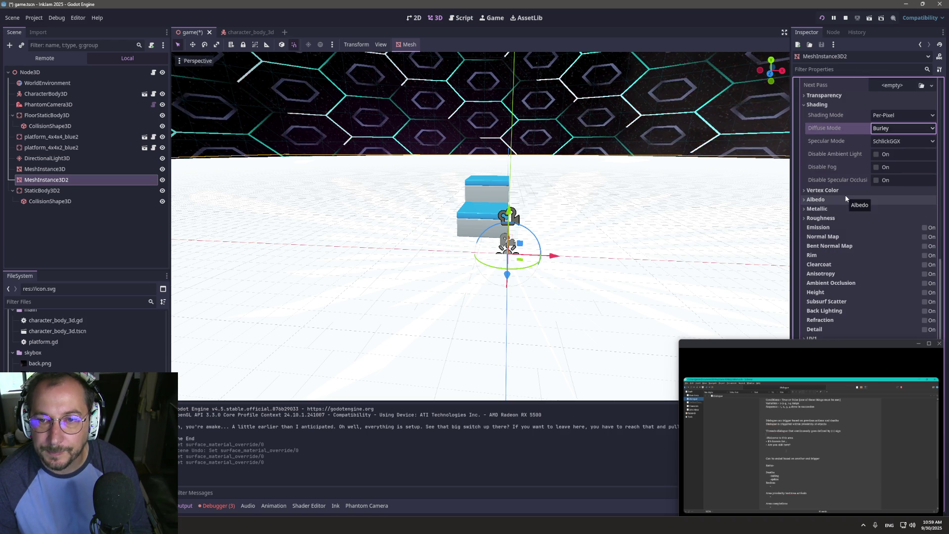
scroll(840, 179, "up", 3)
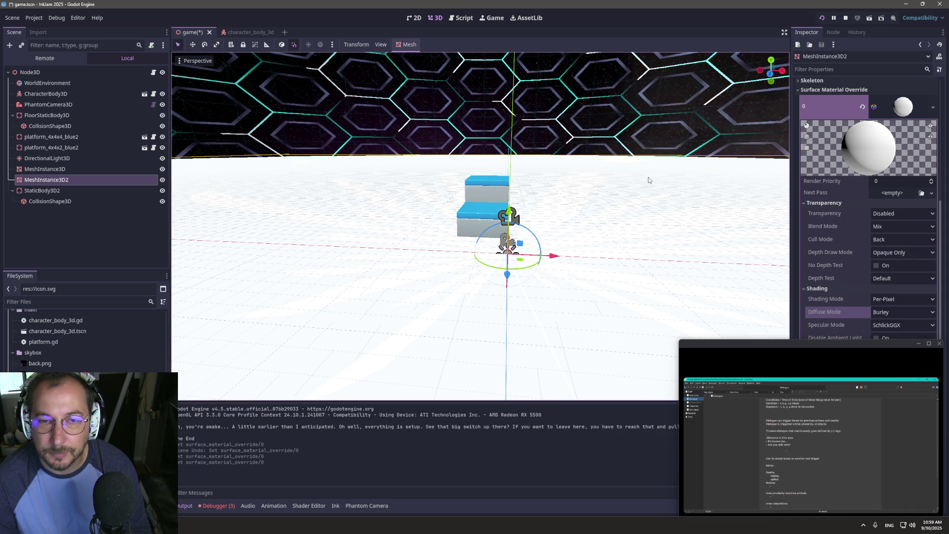
left_click(69, 169)
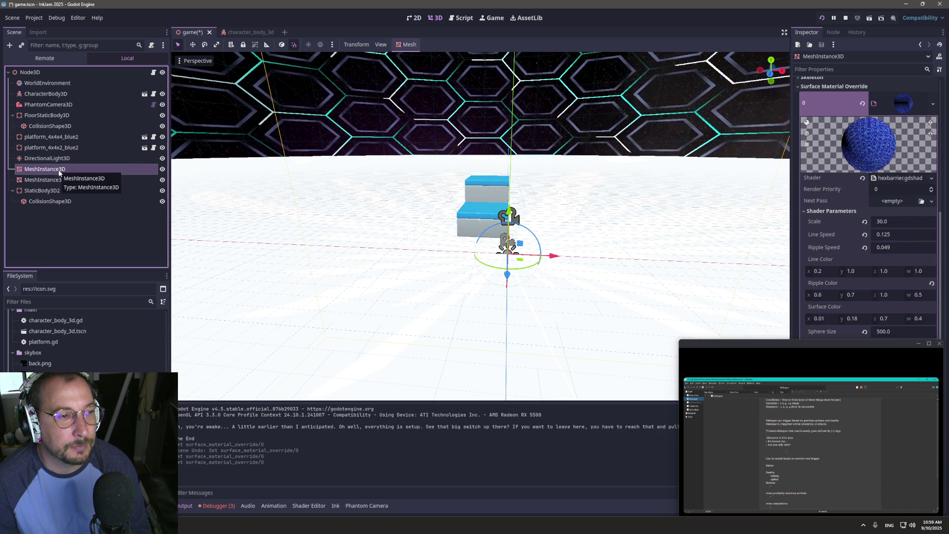
- Select the root Node3D and zoom out and orbit around the hexagon sphere dome
left_click(58, 180)
left_click(30, 72)
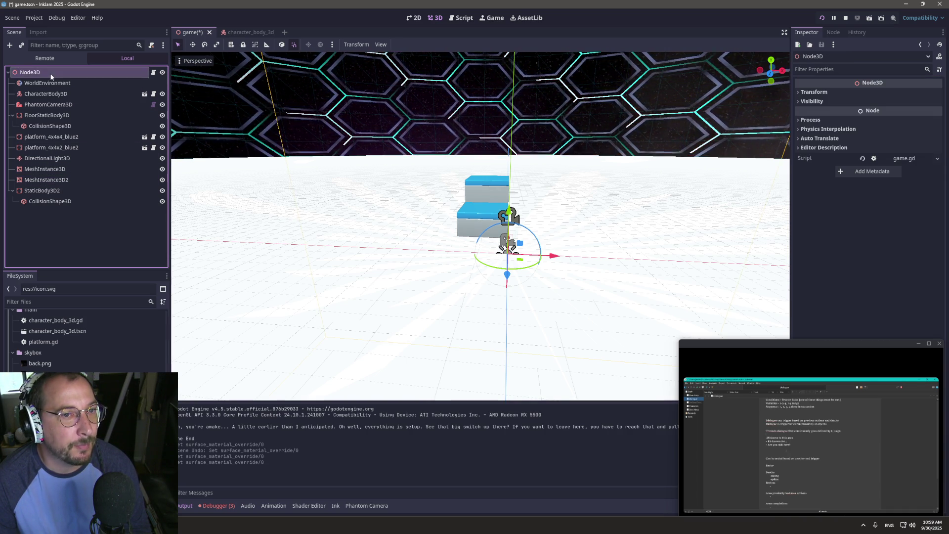
scroll(414, 191, "down", 2)
scroll(414, 191, "down", 15)
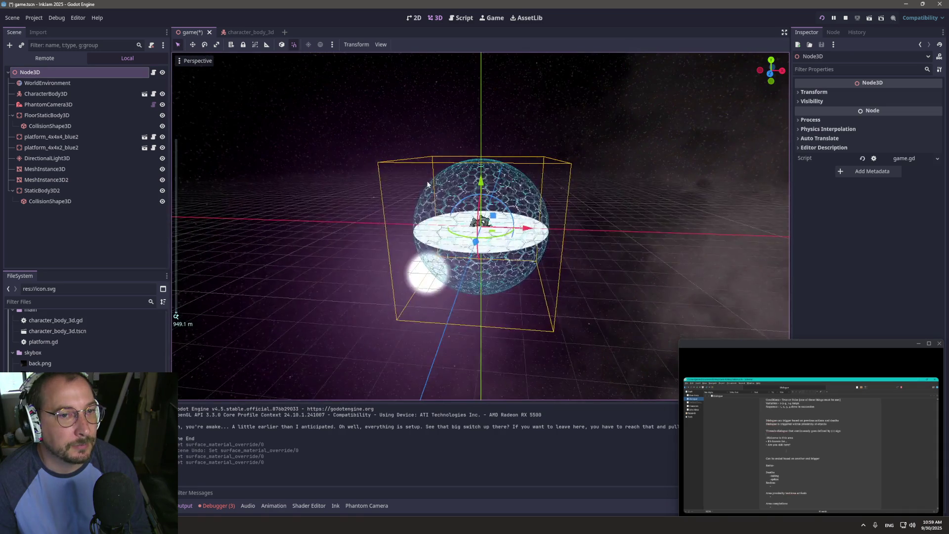
left_click_drag(396, 163, 433, 193)
scroll(437, 197, "up", 5)
scroll(436, 196, "up", 4)
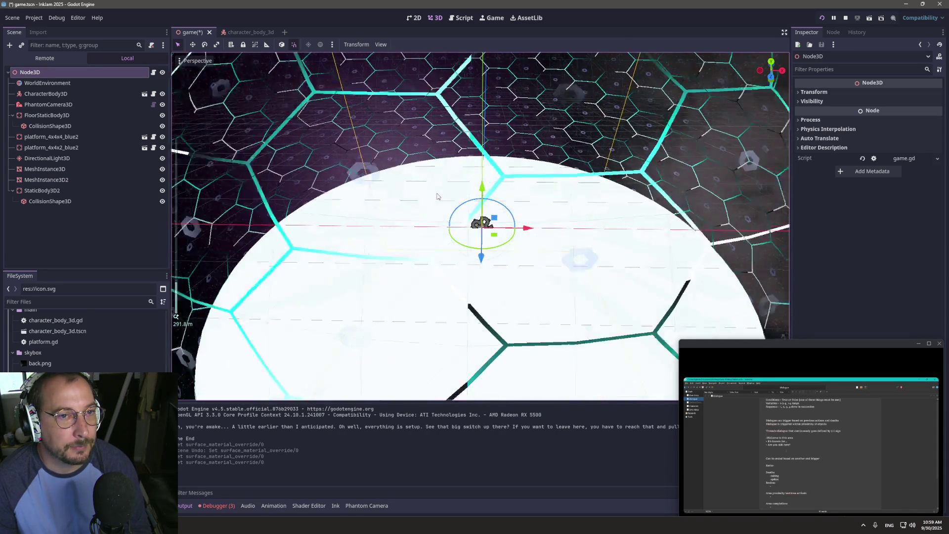
scroll(437, 192, "up", 2)
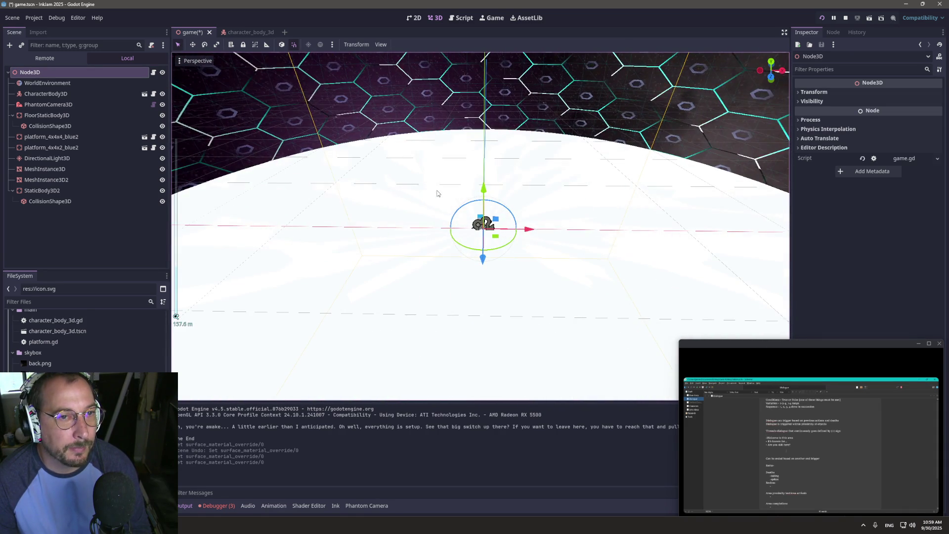
left_click_drag(438, 197, 439, 167)
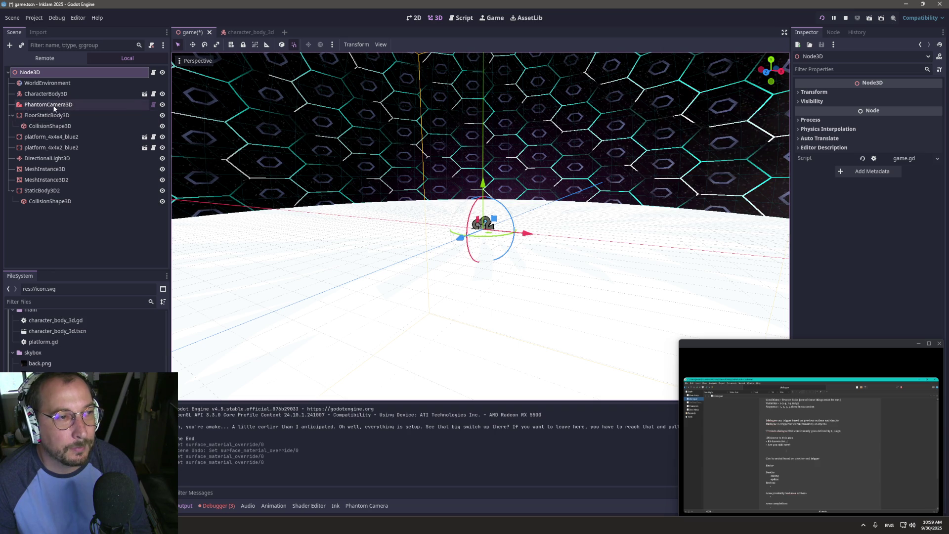
- Select and collapse FloorStaticBody3D, then zoom in close to the floor and blue platforms
left_click(19, 118)
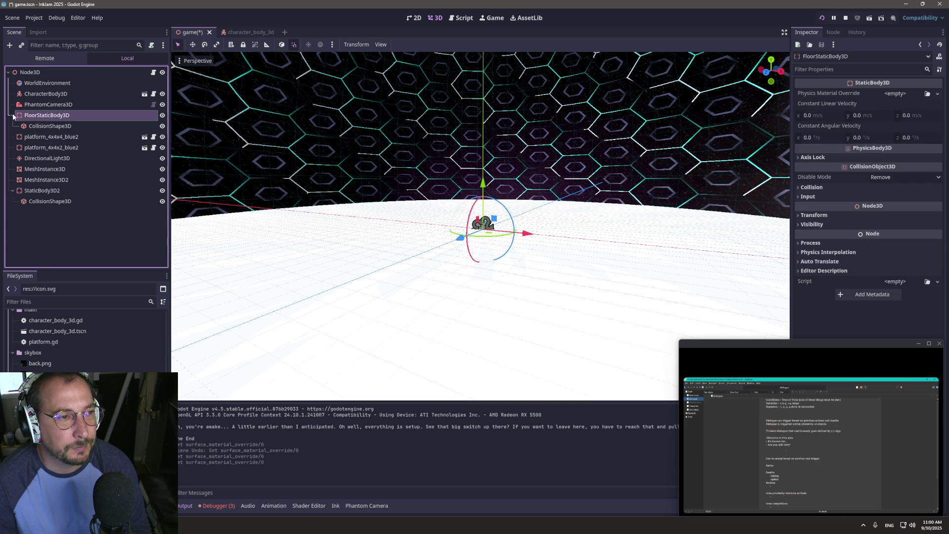
left_click(13, 115)
scroll(344, 184, "up", 2)
scroll(344, 185, "up", 2)
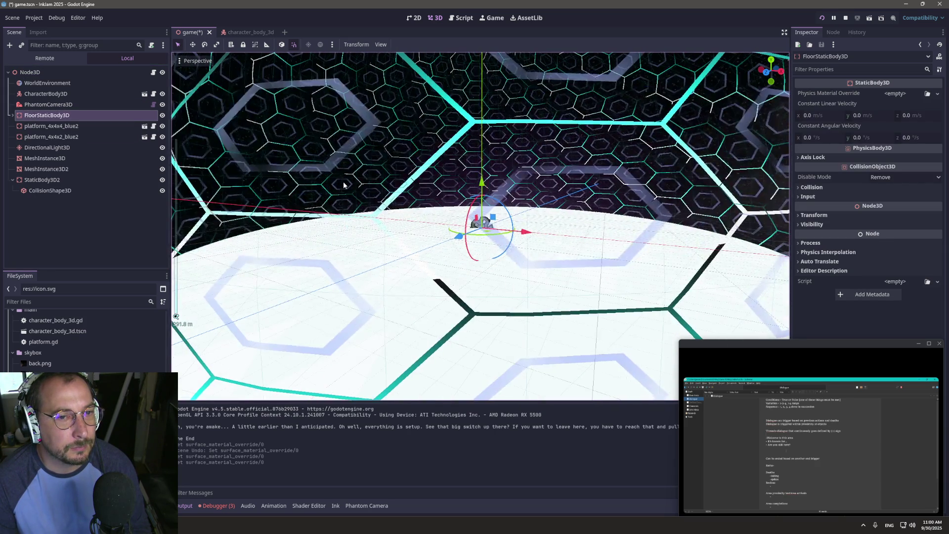
scroll(346, 188, "down", 2)
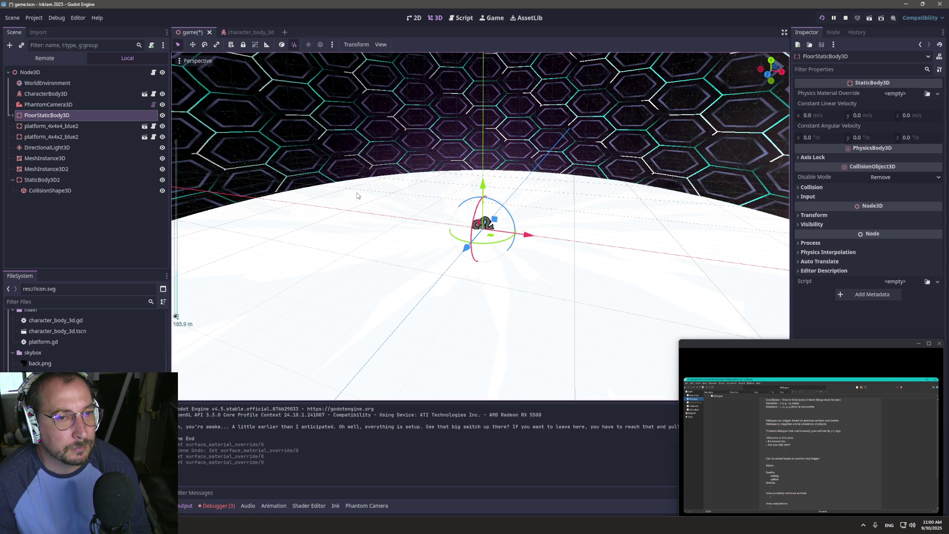
scroll(358, 198, "down", 6)
scroll(357, 194, "down", 6)
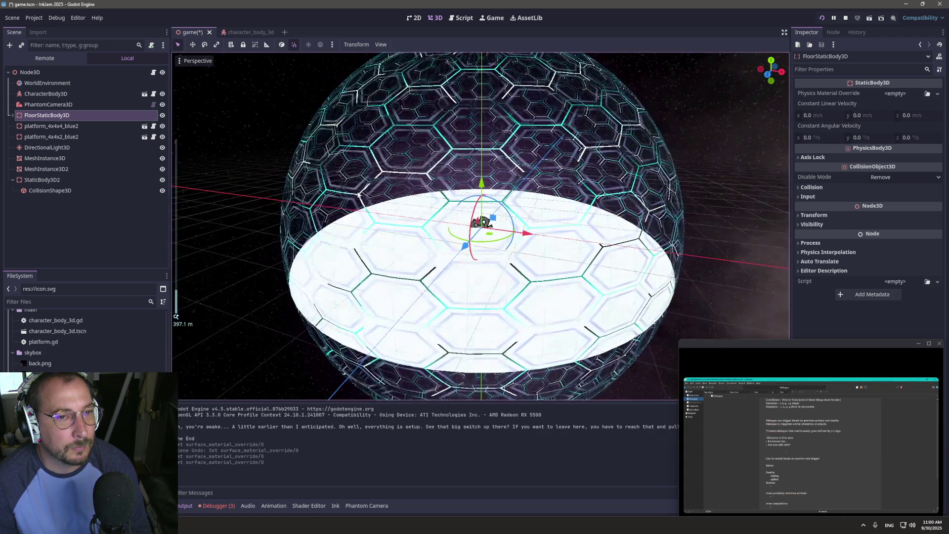
scroll(431, 180, "up", 12)
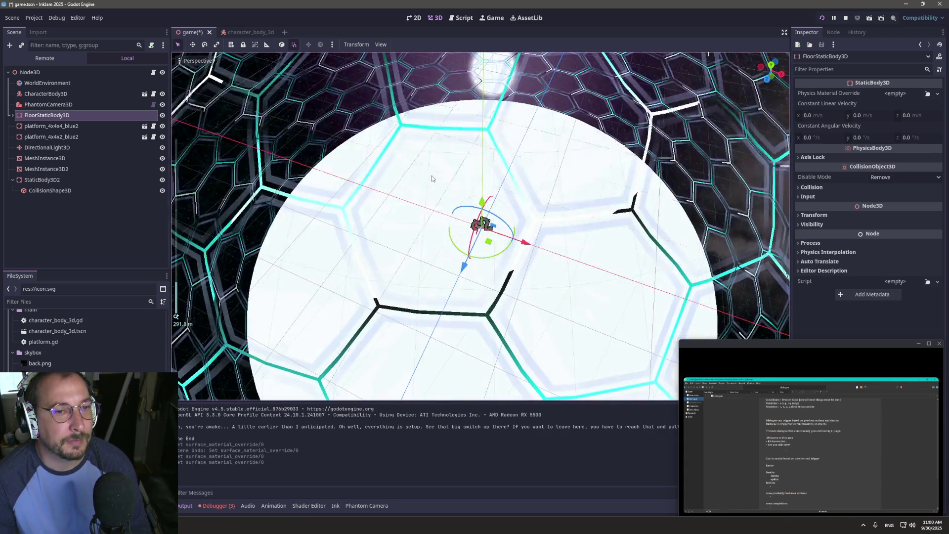
scroll(437, 150, "up", 20)
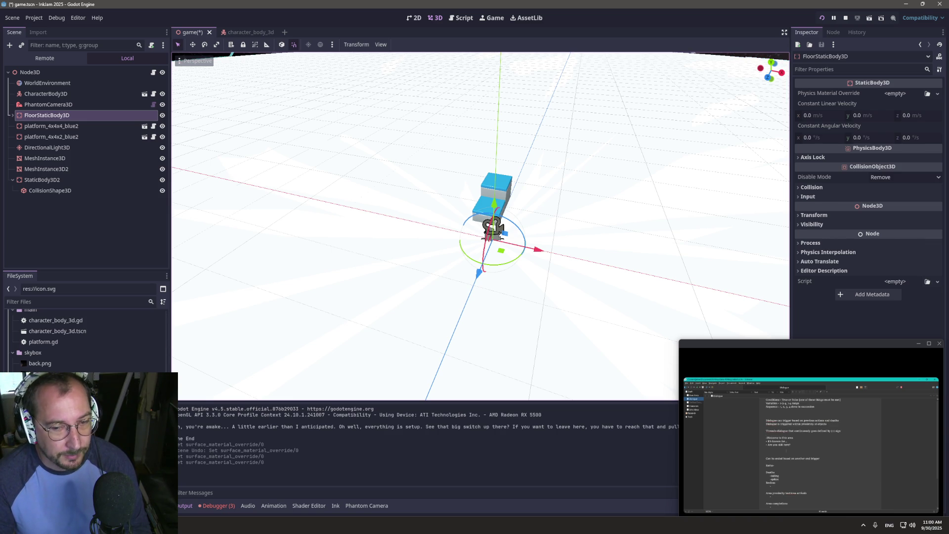
- Review the taco knot and line 6 of story.ink in Inky, then return to the browser
key("alt+Tab")
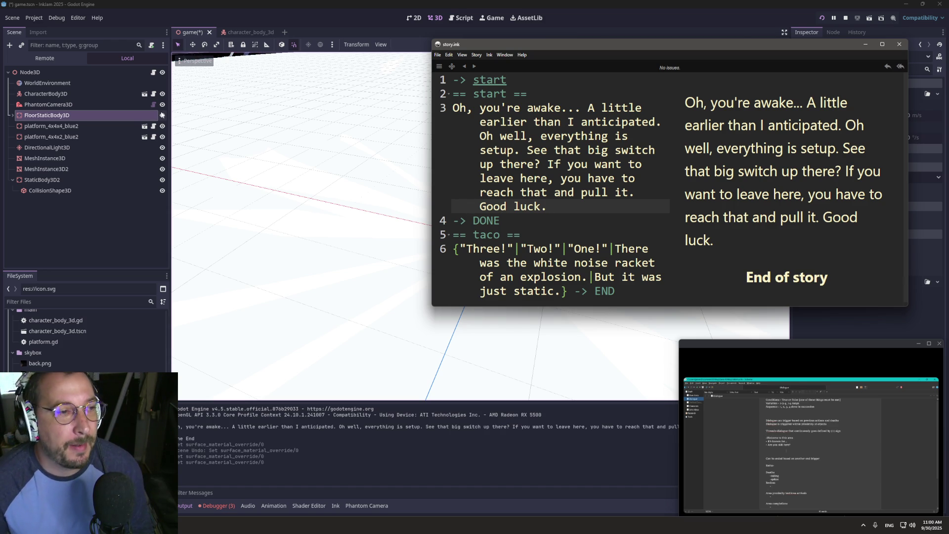
left_click(530, 235)
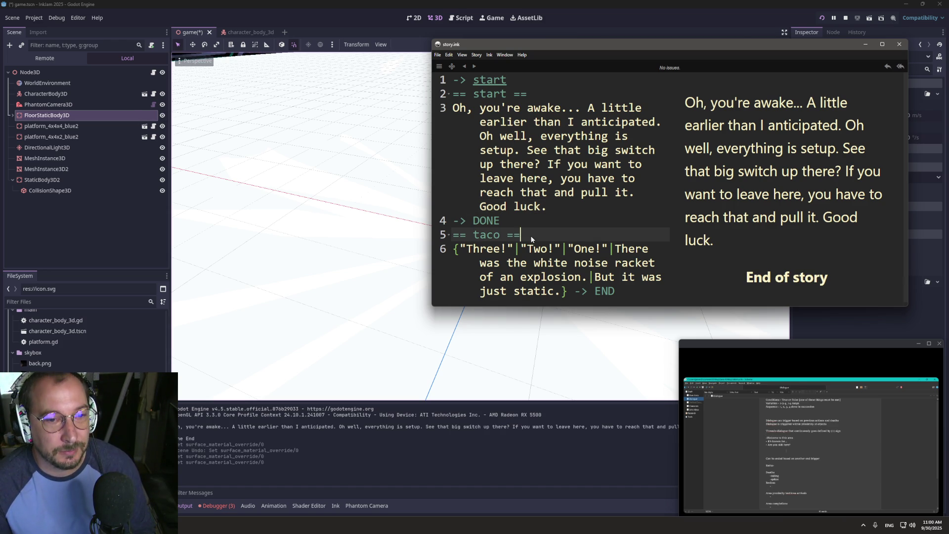
left_click(508, 263)
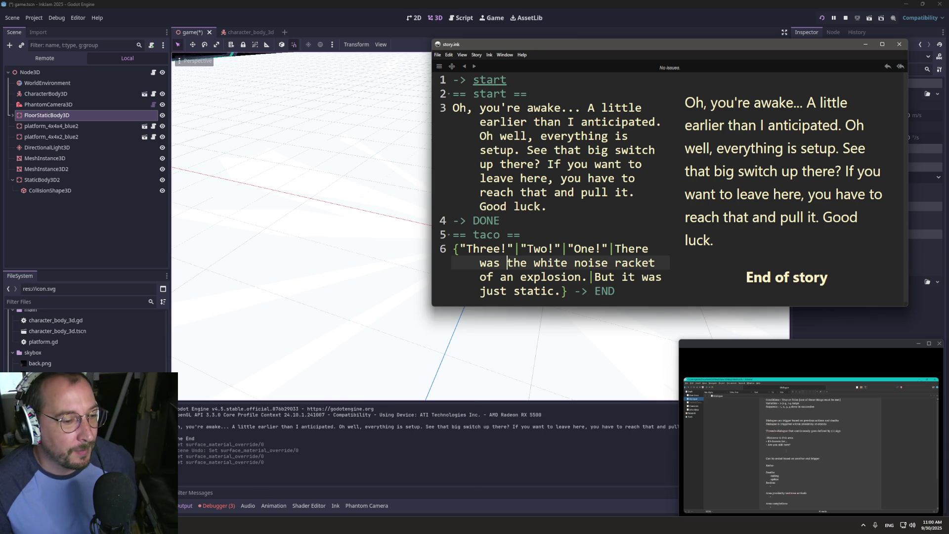
left_click(138, 524)
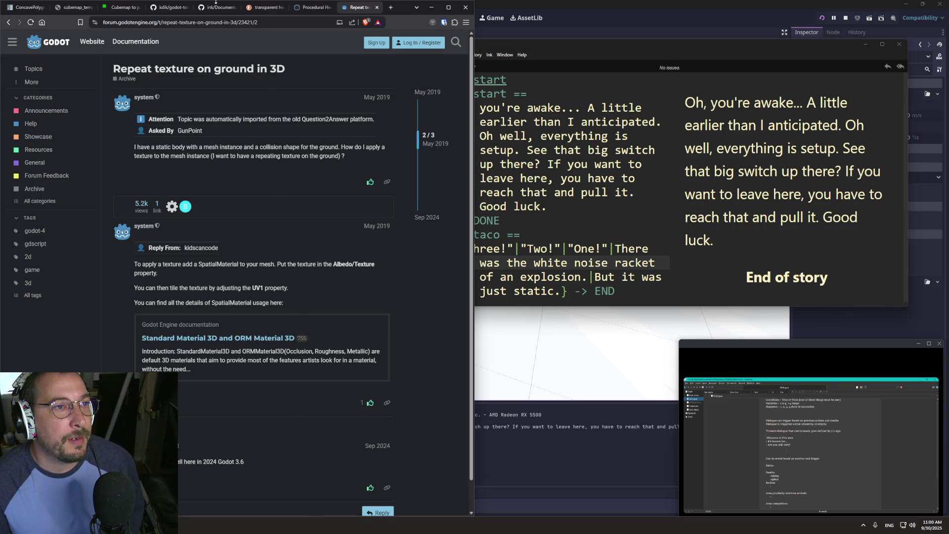
- Open the ink documentation tab and scroll through the alternatives examples back up to '8) Variable Text'
left_click(153, 7)
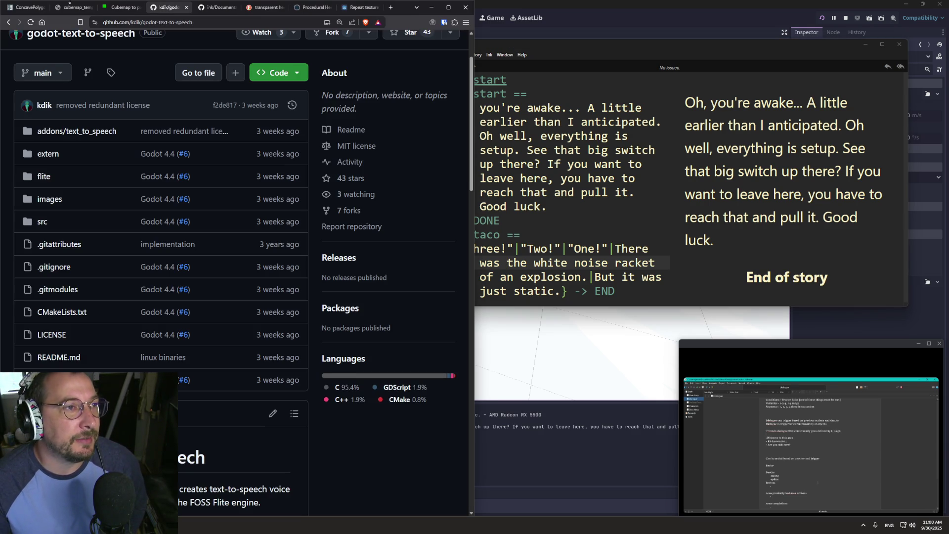
left_click(213, 8)
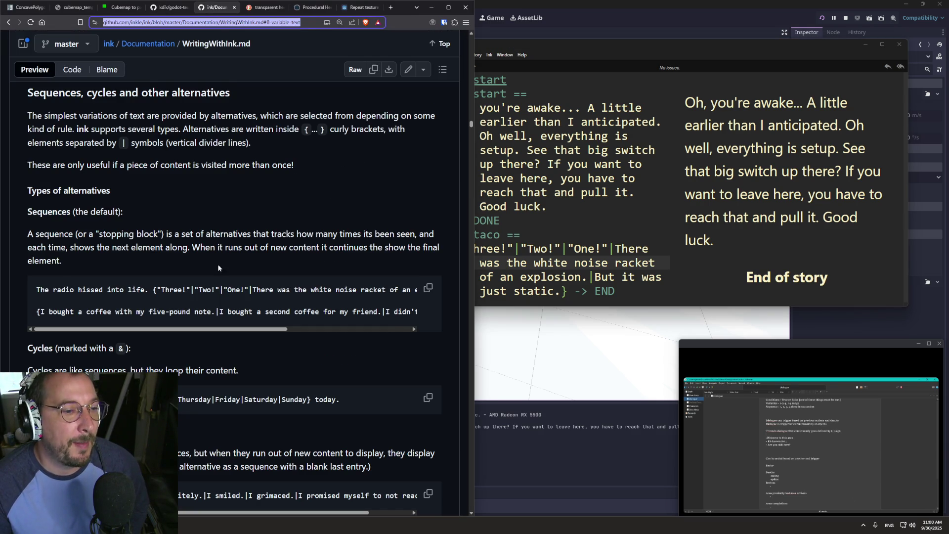
scroll(217, 268, "down", 8)
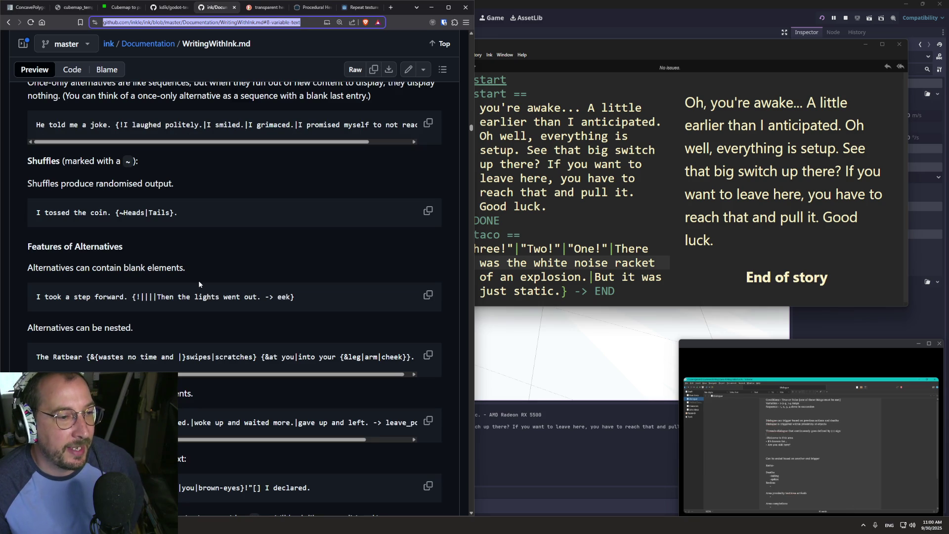
scroll(198, 283, "down", 3)
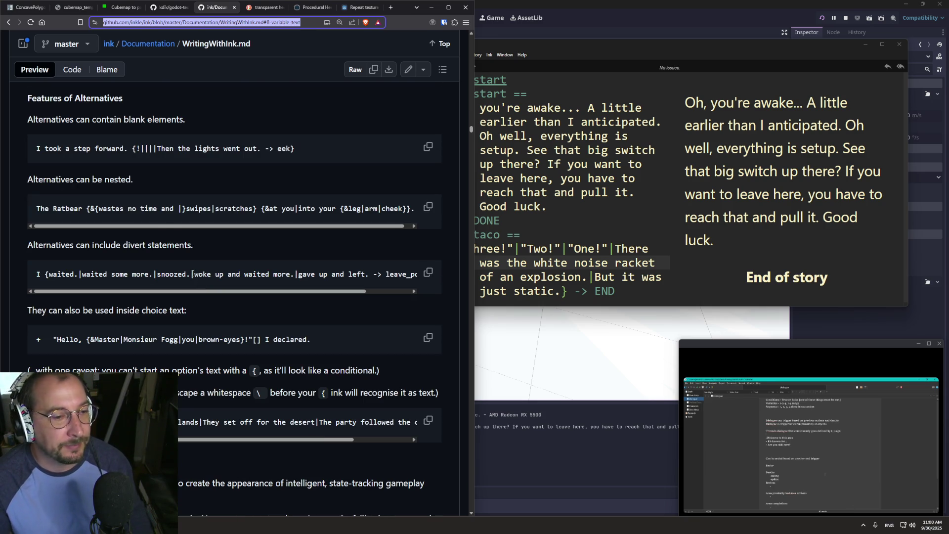
scroll(192, 274, "down", 5)
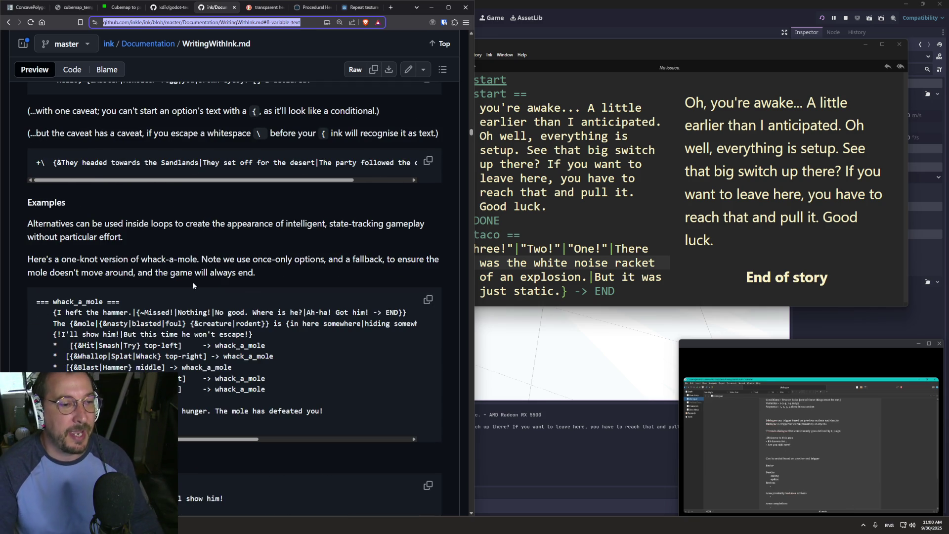
scroll(193, 285, "down", 5)
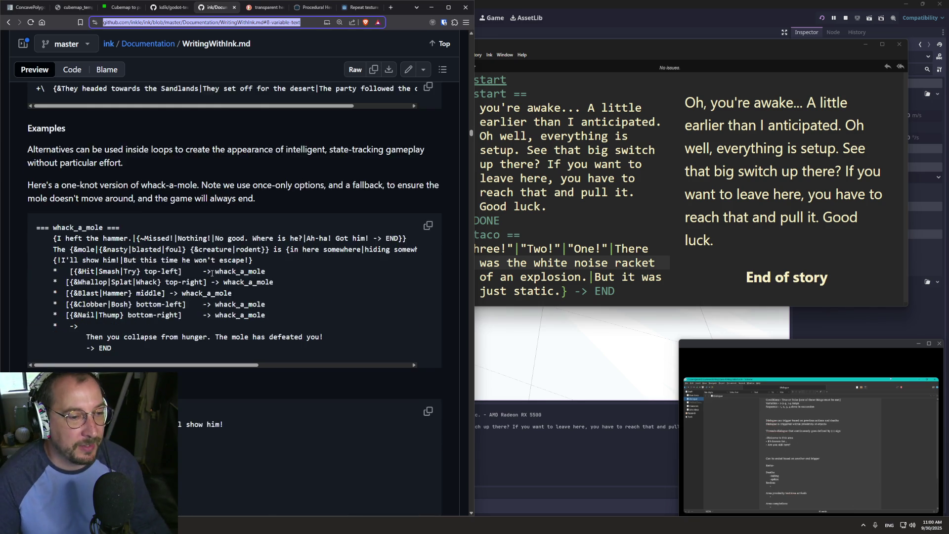
scroll(98, 241, "down", 8)
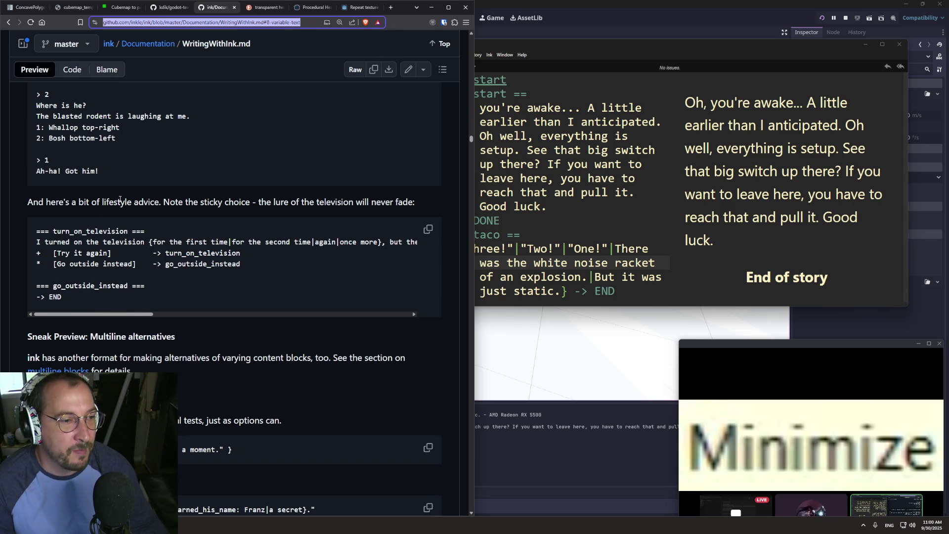
scroll(128, 190, "up", 4)
scroll(140, 182, "up", 6)
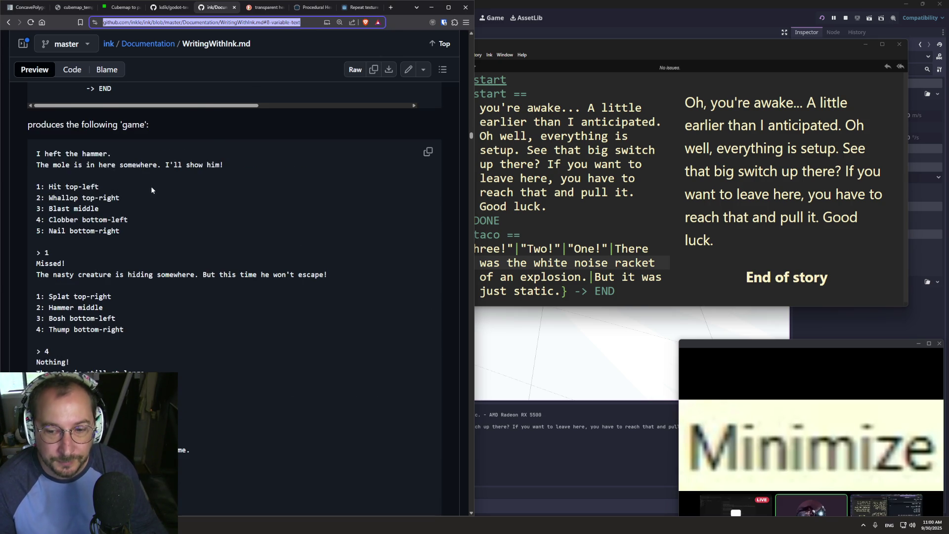
scroll(228, 203, "up", 10)
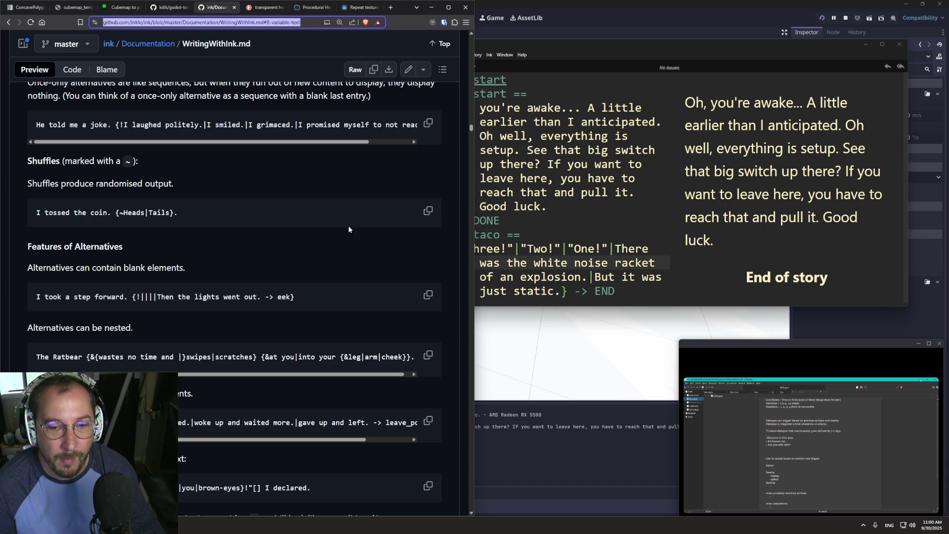
scroll(258, 200, "up", 10)
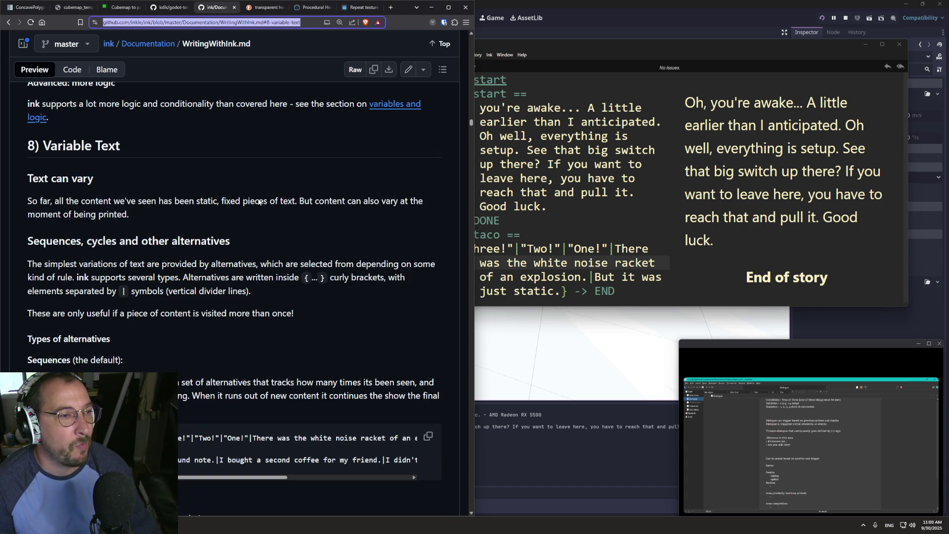
- Find the Tags section by searching the ink guide for 'hash', then switch to the godot-text-to-speech tab
left_click(258, 197)
key("ctrl+f")
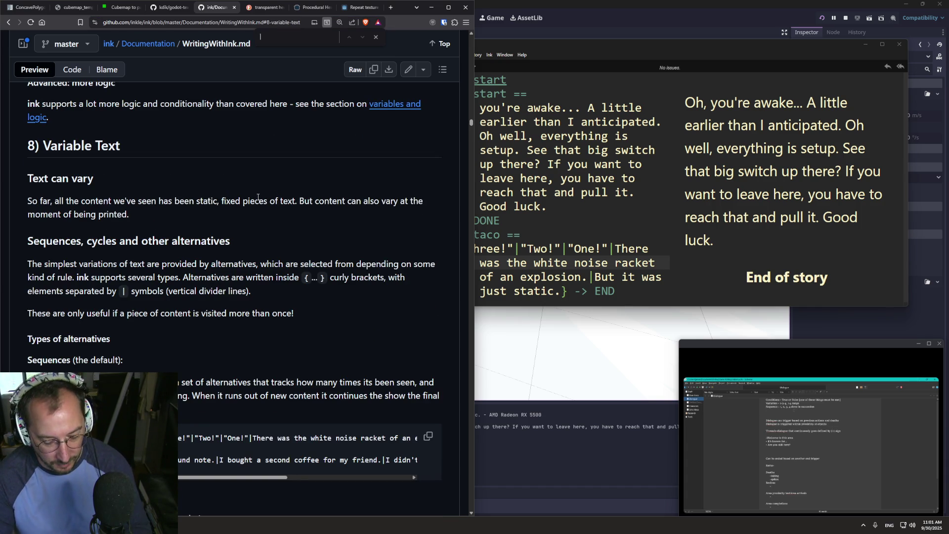
type("hashtag")
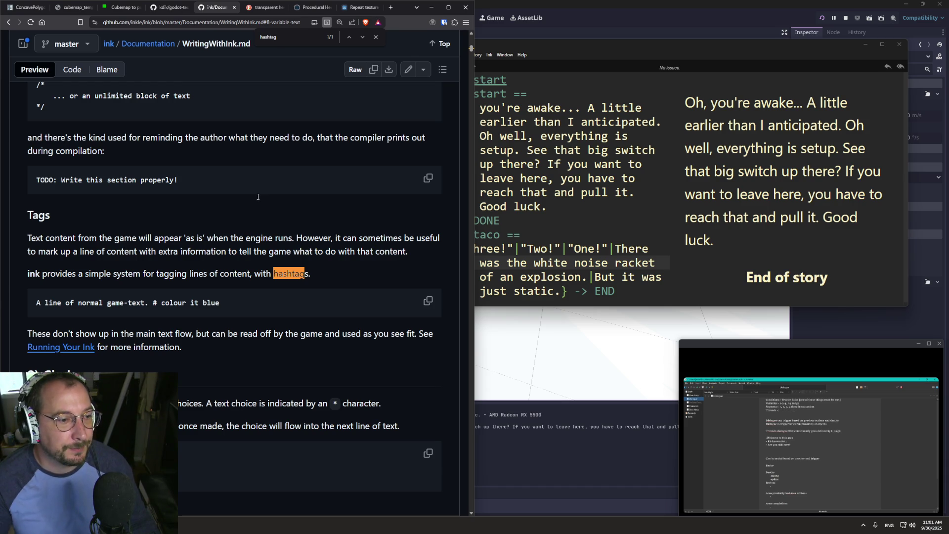
scroll(168, 192, "down", 3)
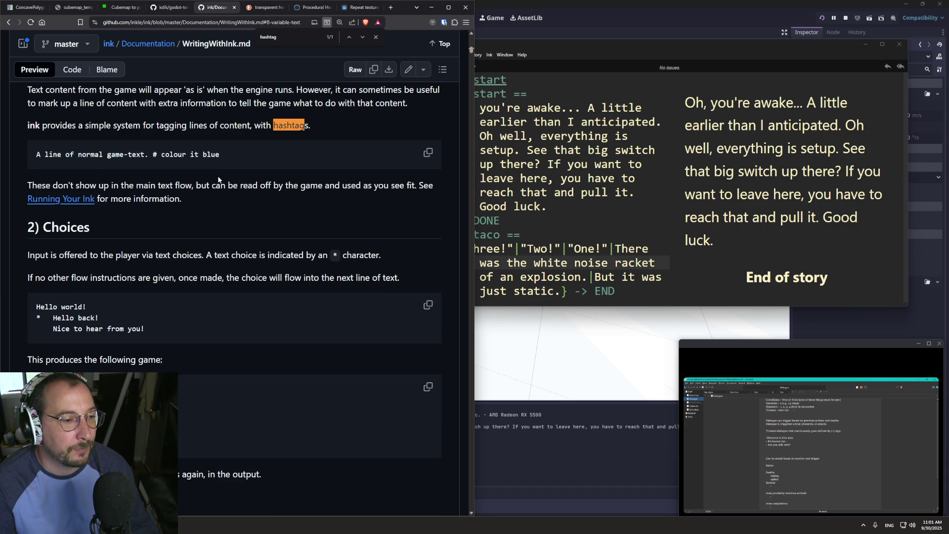
scroll(220, 183, "down", 6)
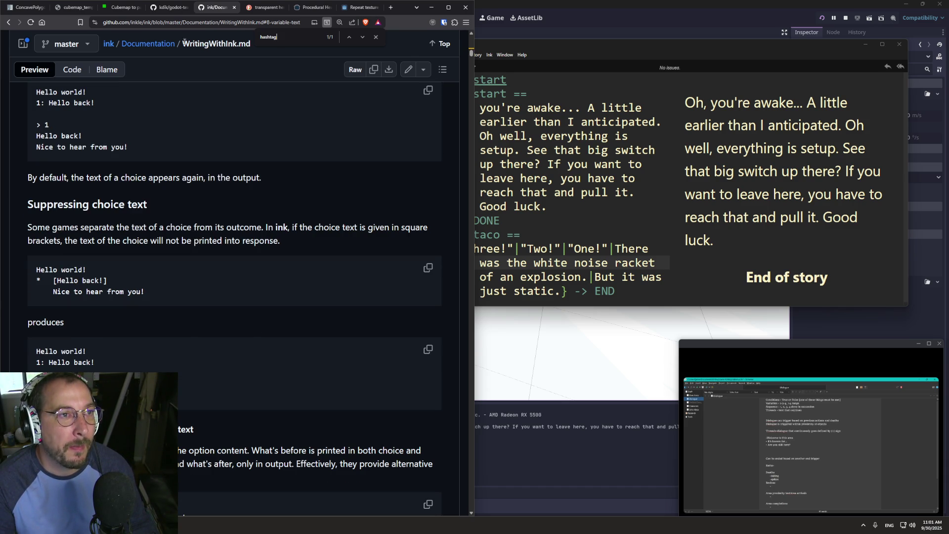
left_click(168, 7)
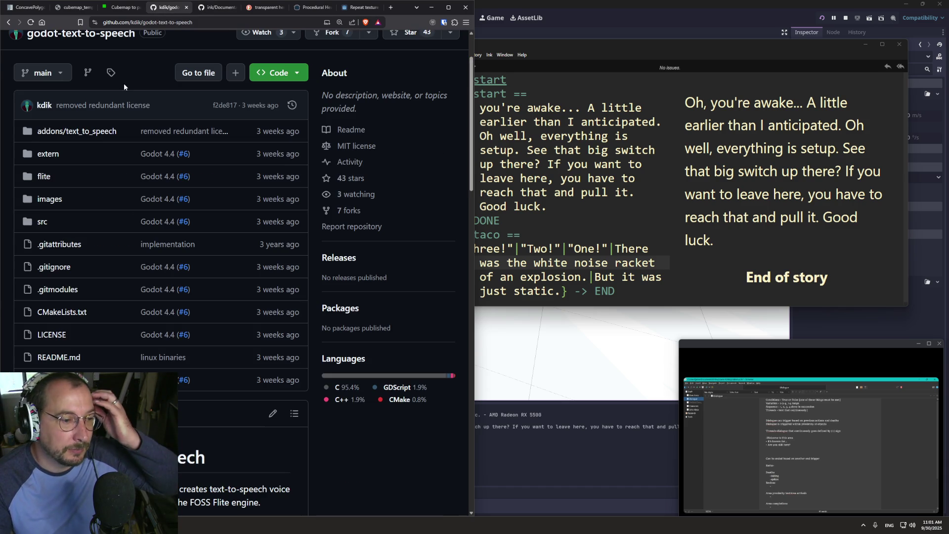
- Browse the godot-text-to-speech README and its addons/text_to_speech folder, then return to the repo root
left_click(119, 13)
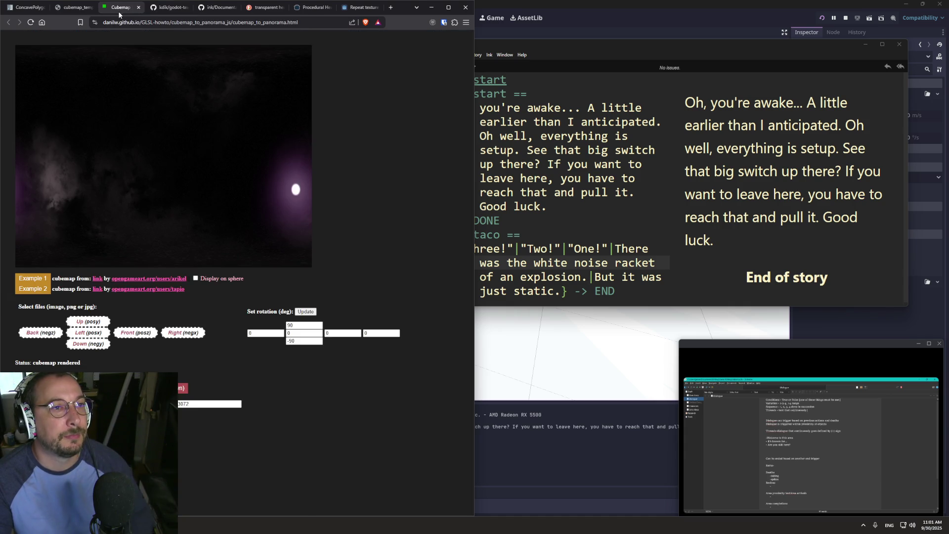
left_click(156, 10)
scroll(137, 153, "down", 12)
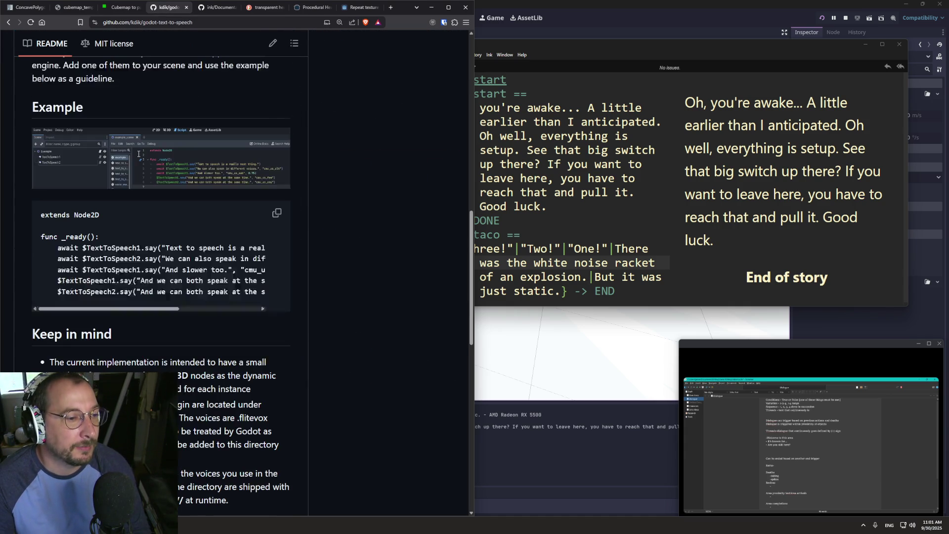
scroll(139, 157, "down", 10)
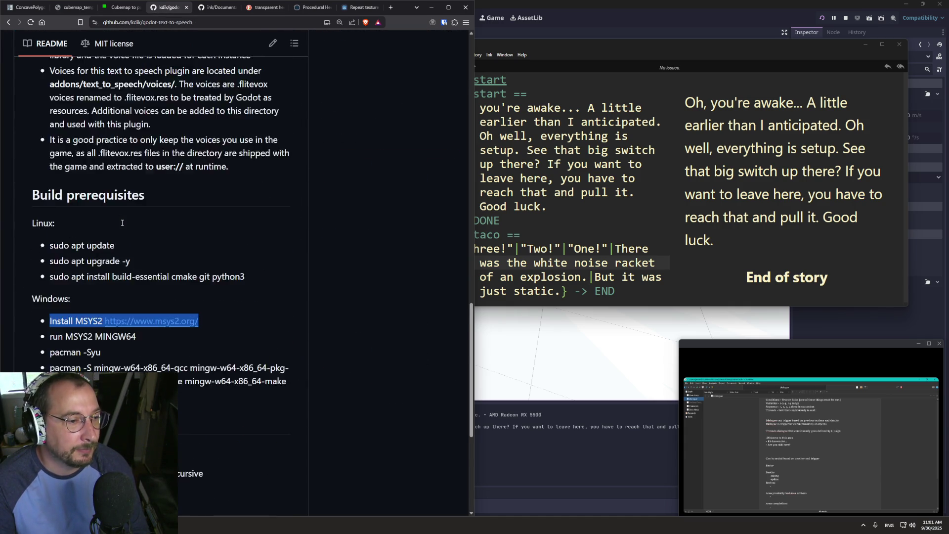
scroll(122, 223, "up", 6)
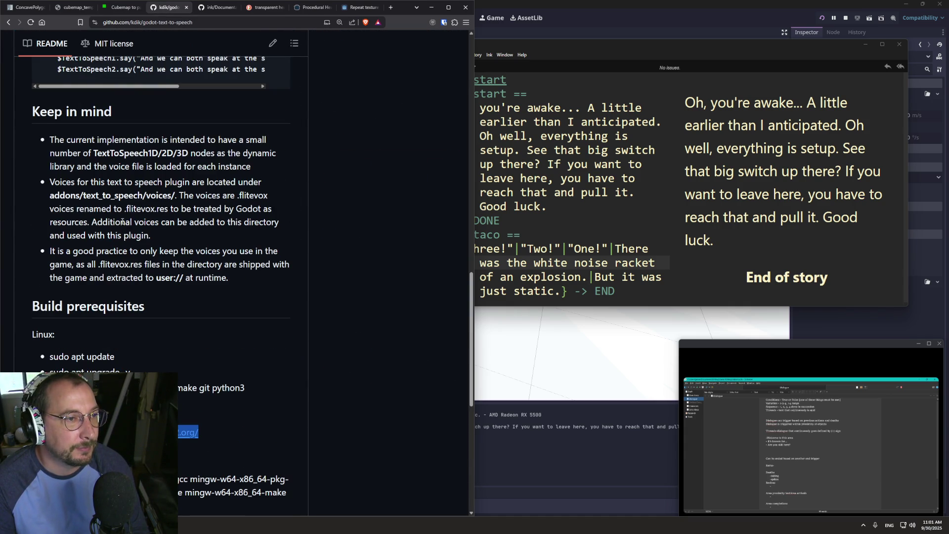
scroll(122, 223, "up", 10)
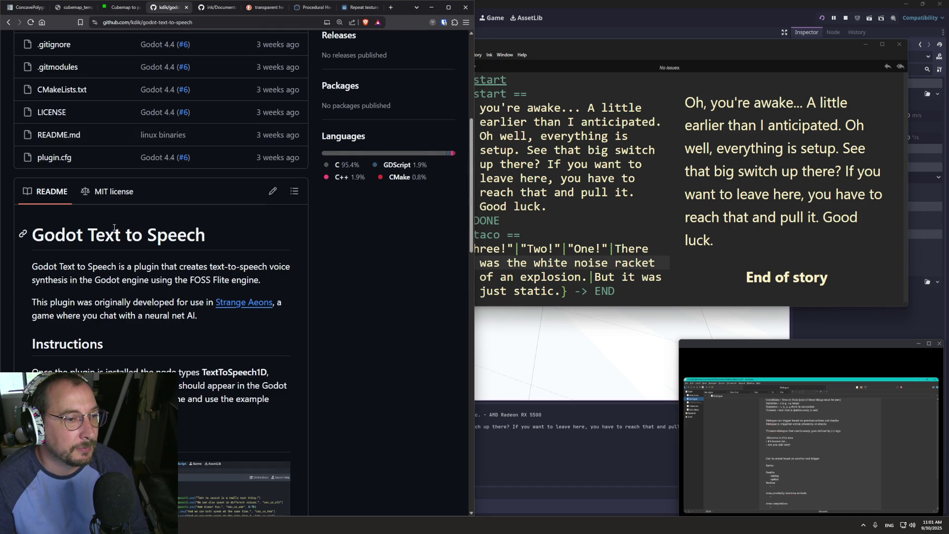
scroll(96, 214, "up", 6)
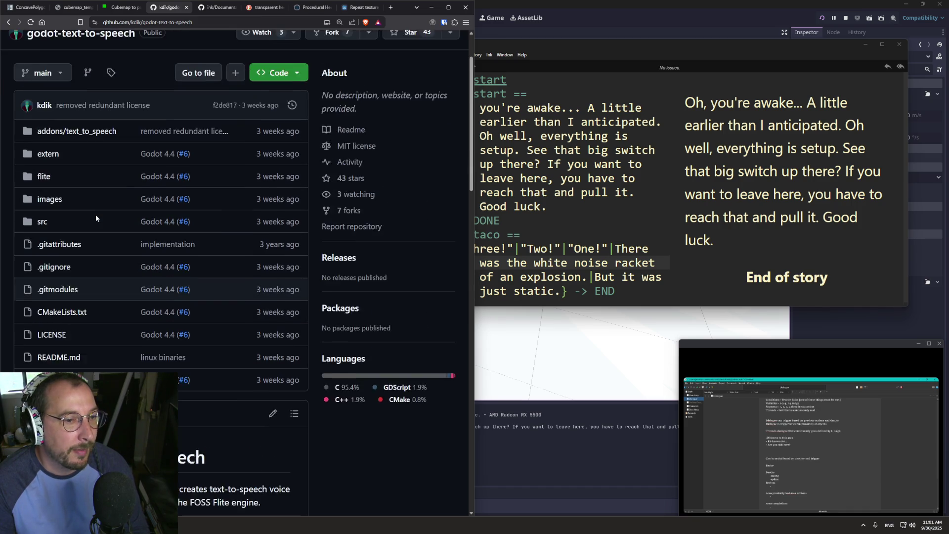
scroll(121, 132, "down", 2)
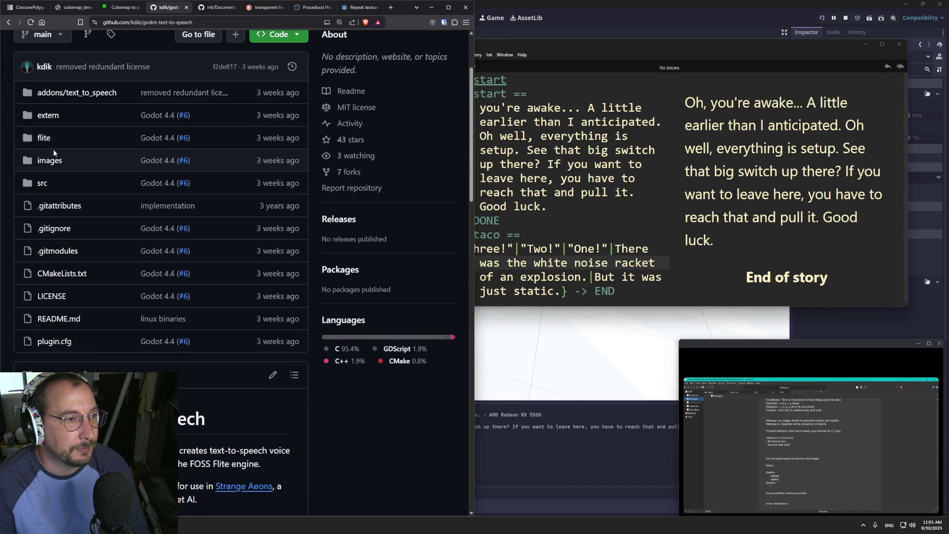
left_click(56, 92)
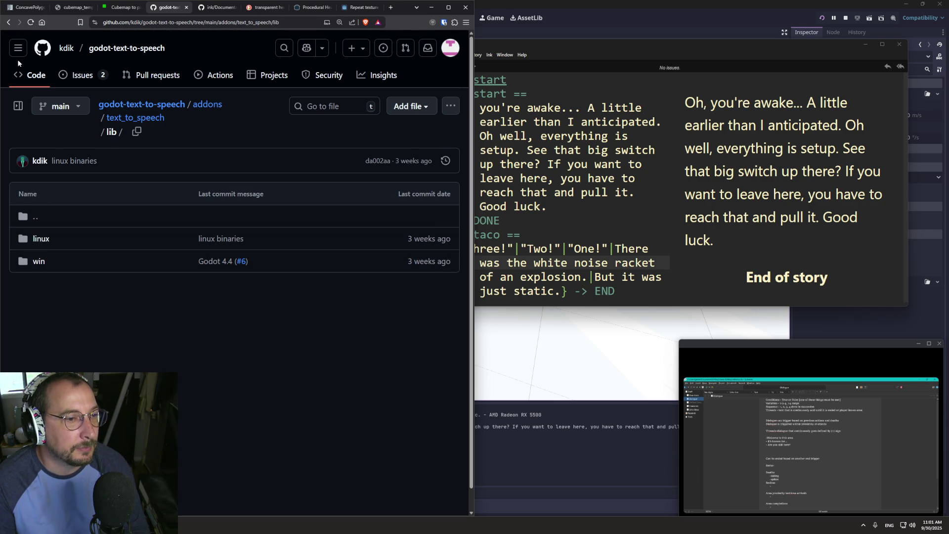
left_click(8, 23)
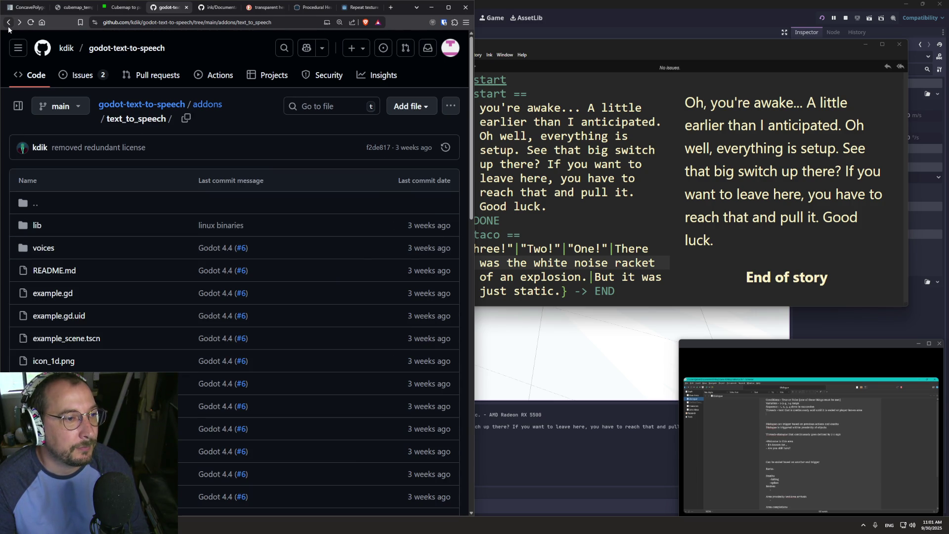
left_click(8, 23)
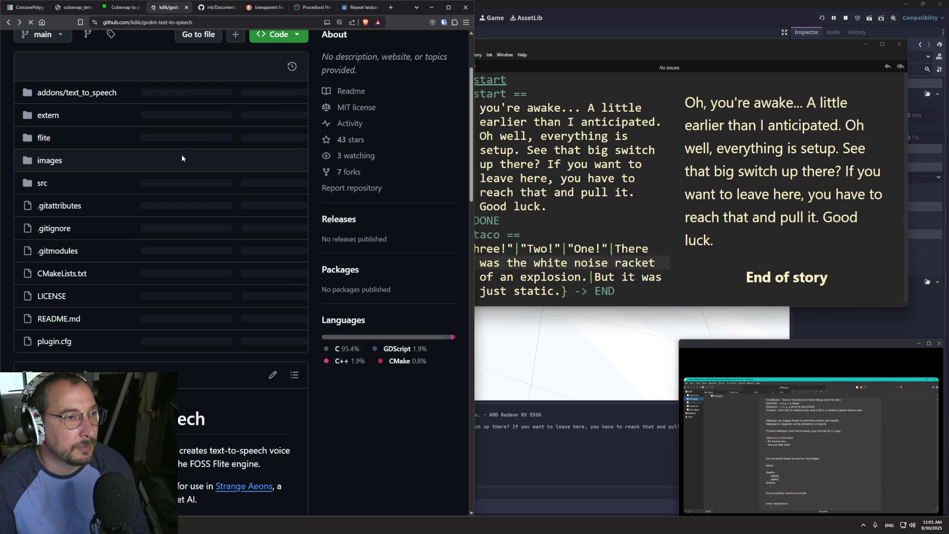
- Select the words 'Text to Speech' in the README heading and go back to Godot
scroll(145, 272, "down", 4)
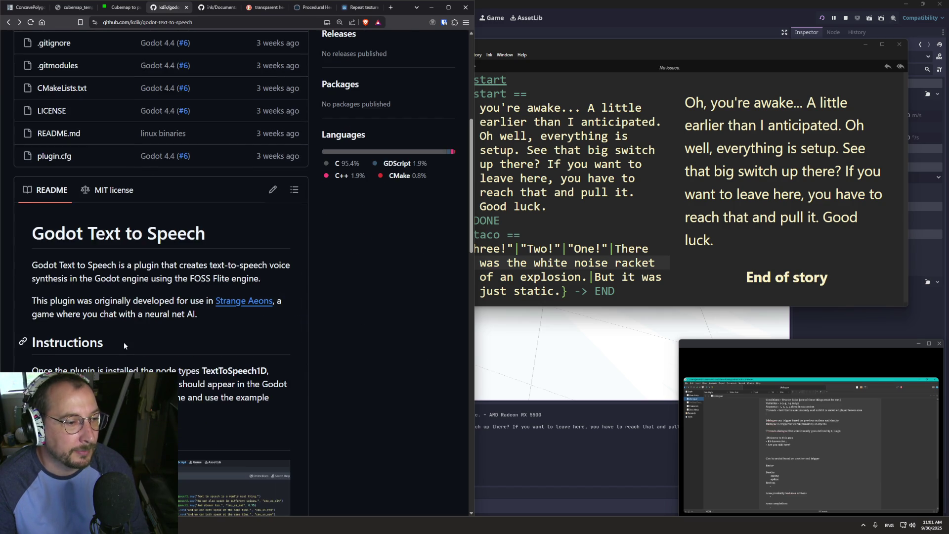
scroll(124, 341, "down", 1)
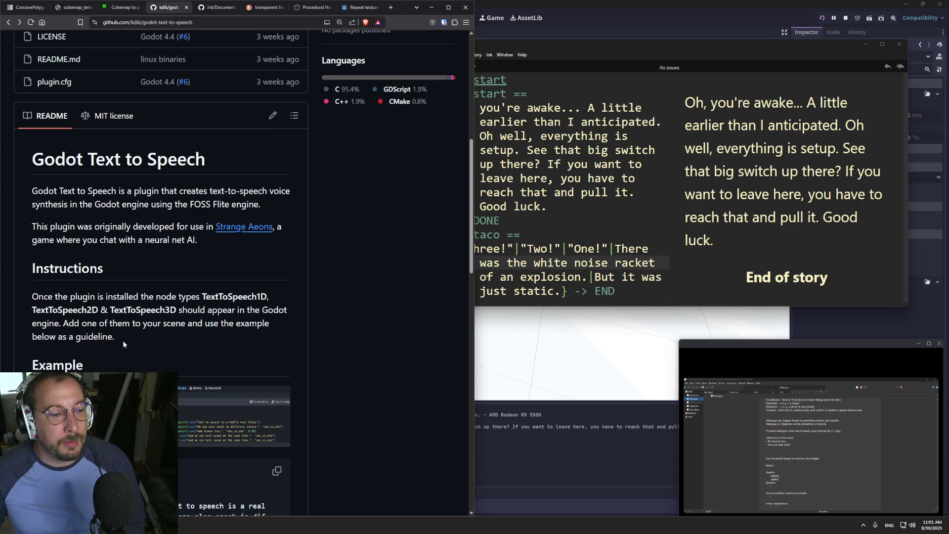
scroll(297, 208, "down", 5)
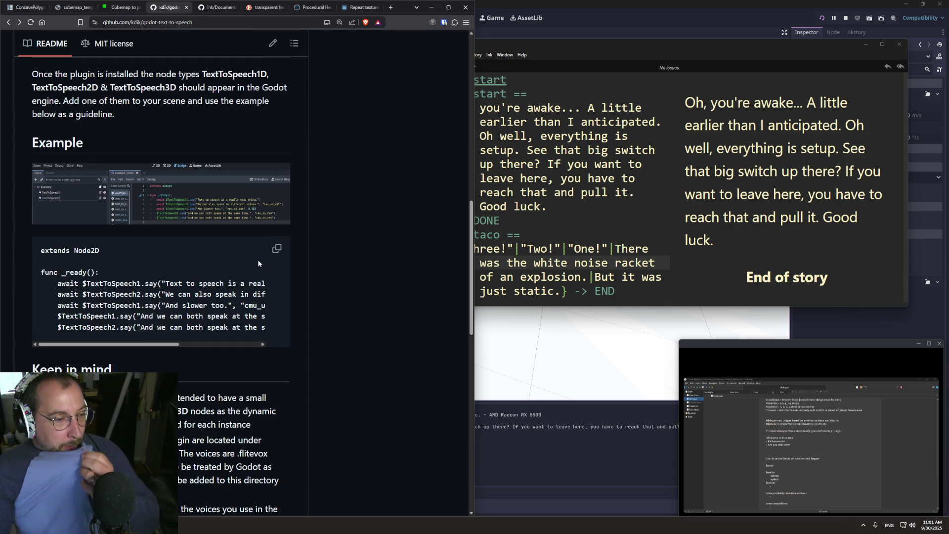
scroll(218, 222, "up", 2)
scroll(193, 222, "up", 15)
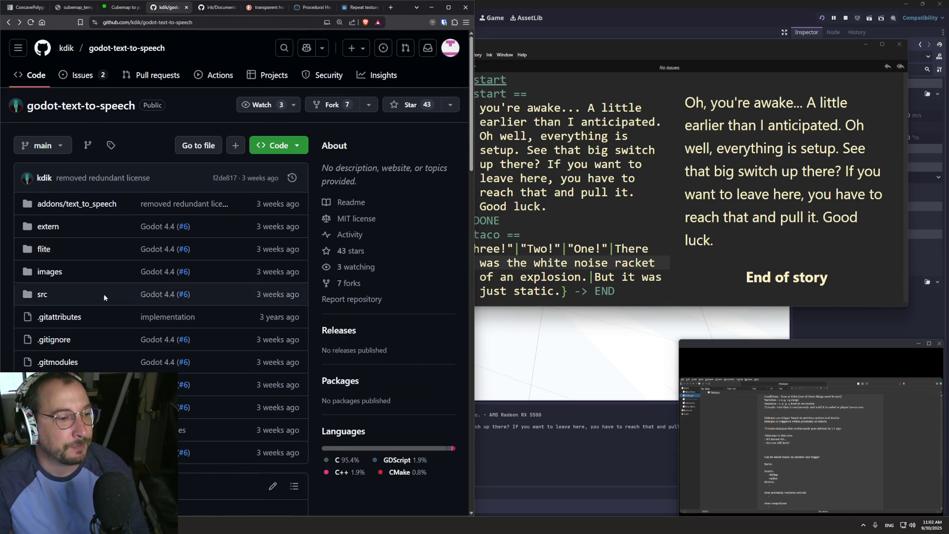
scroll(103, 294, "down", 3)
triple_click(104, 344)
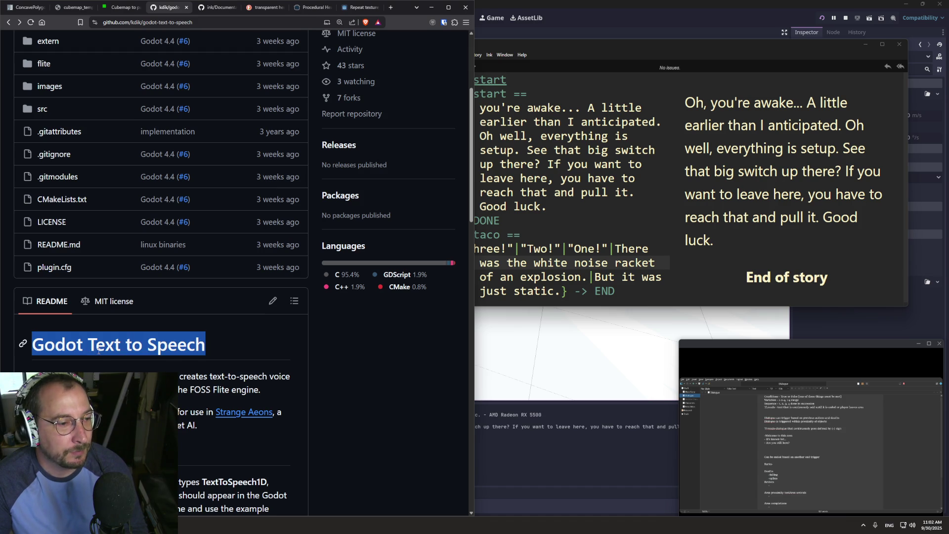
left_click_drag(79, 344, 254, 344)
key("ctrl+c")
left_click(476, 21)
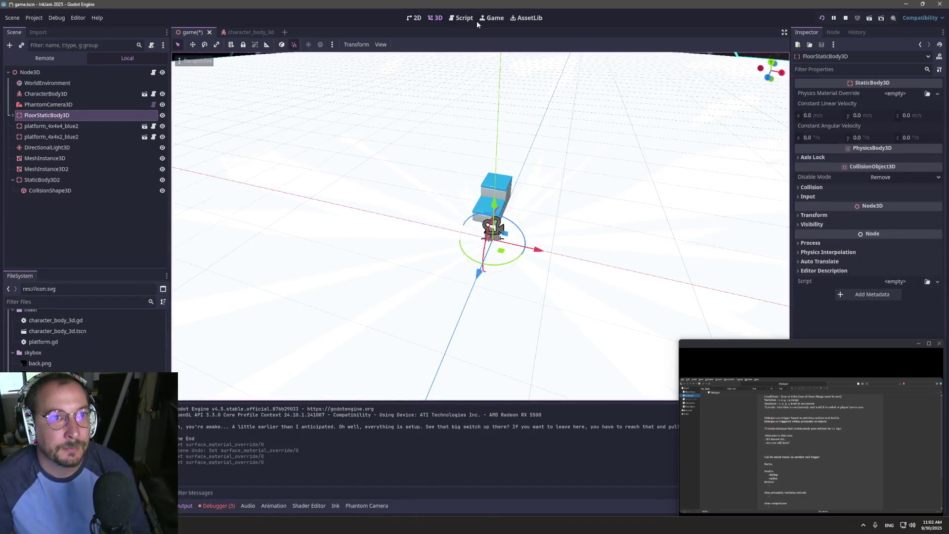
- Search AssetLib for 'Text to Speech', fixing the doubled paste, and open the matching asset's details
left_click(527, 18)
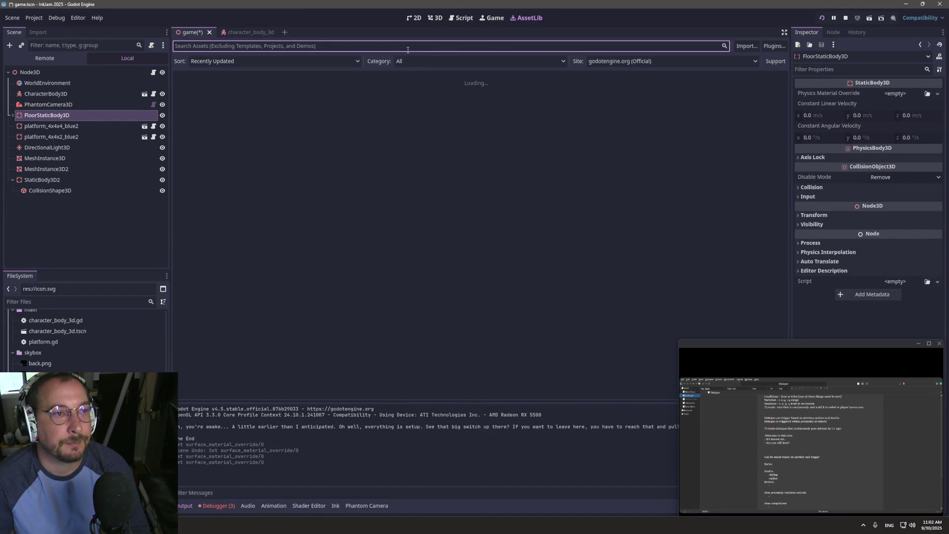
key("ctrl+v")
key("ctrl+v")
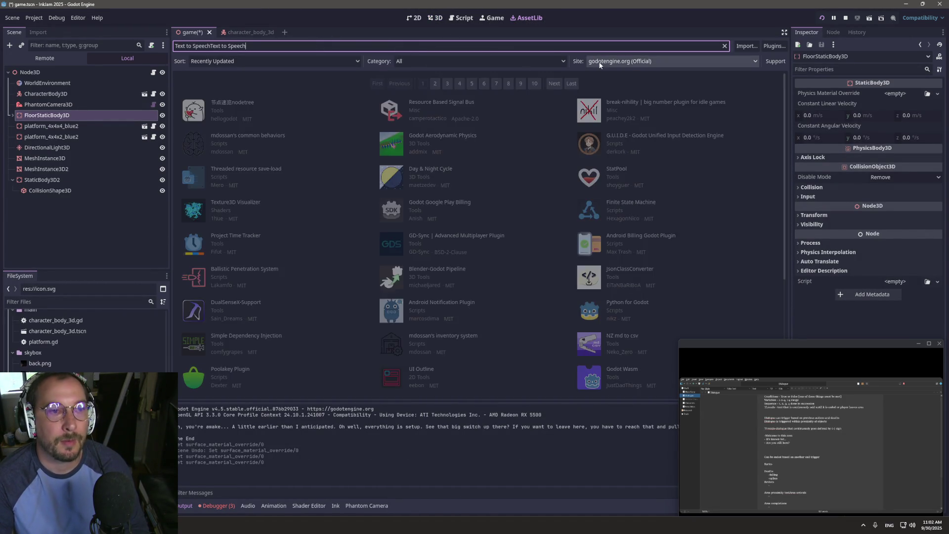
triple_click(242, 45)
key("ctrl+v")
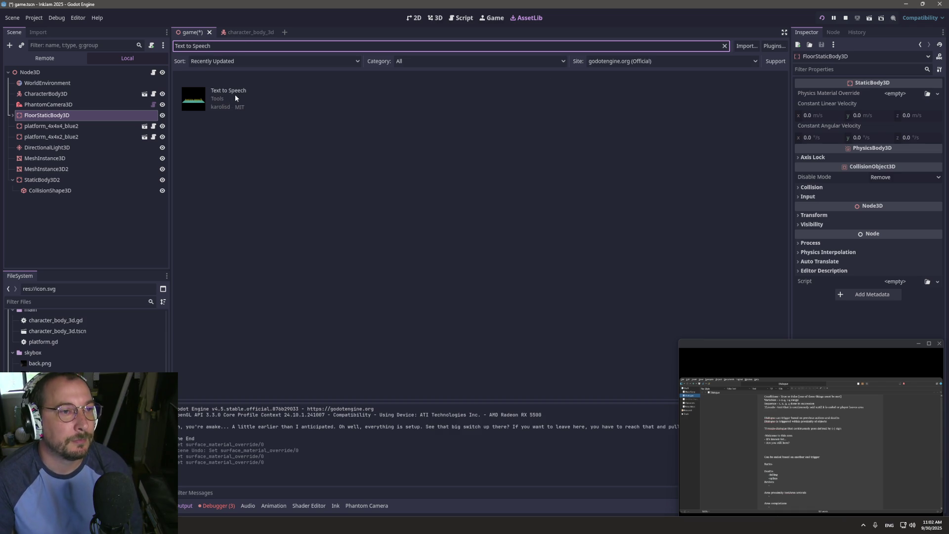
left_click(235, 90)
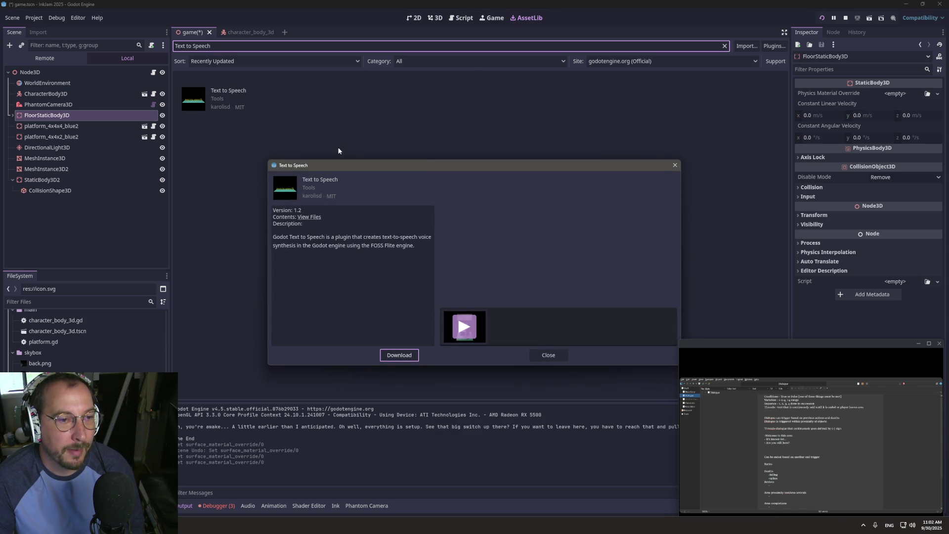
- Download the Text to Speech asset and install its files into the project
left_click(399, 355)
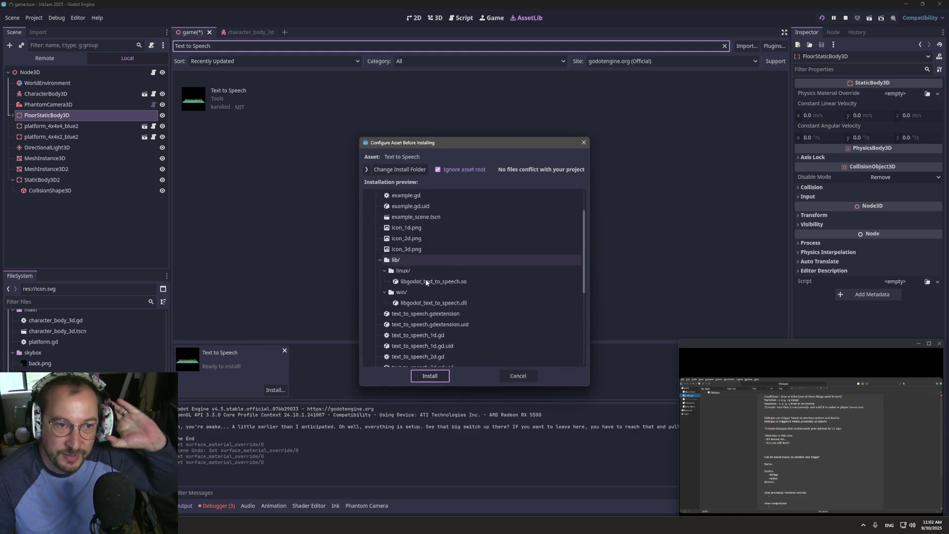
scroll(426, 294, "down", 10)
scroll(448, 345, "up", 10)
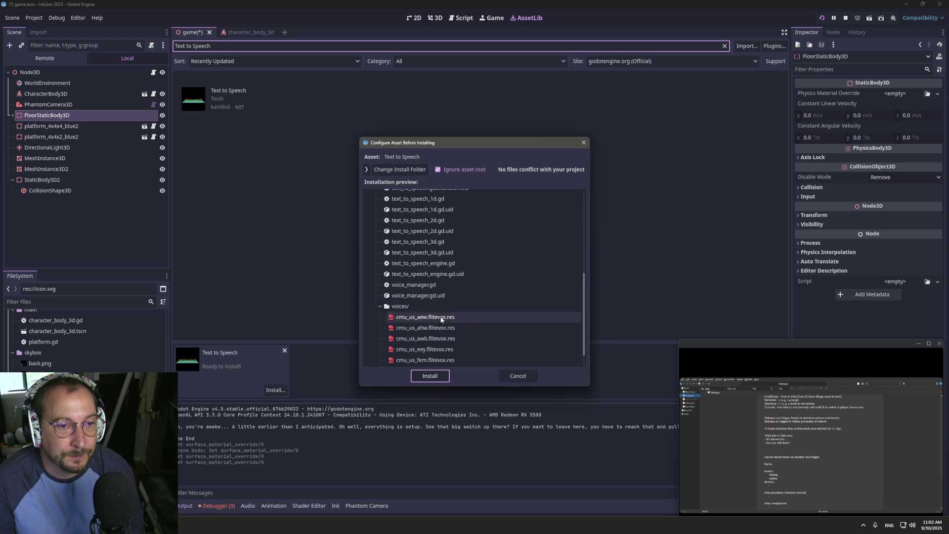
left_click(432, 378)
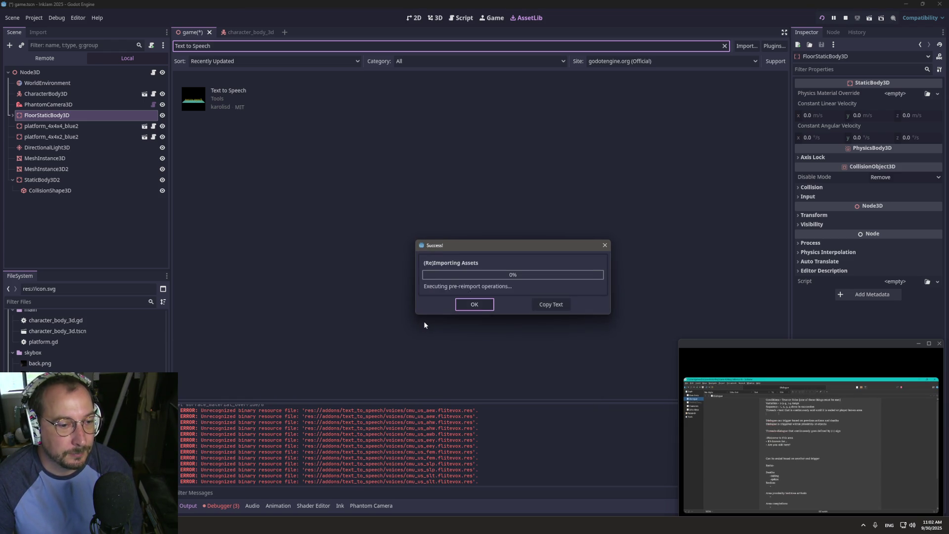
left_click(466, 305)
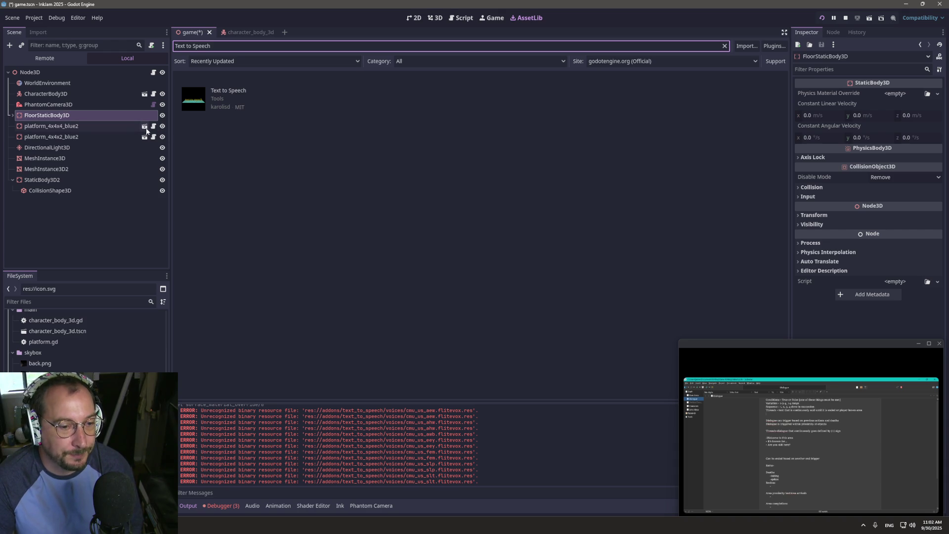
- Check the AutoLoad and Plugins lists in Project Settings
left_click(57, 18)
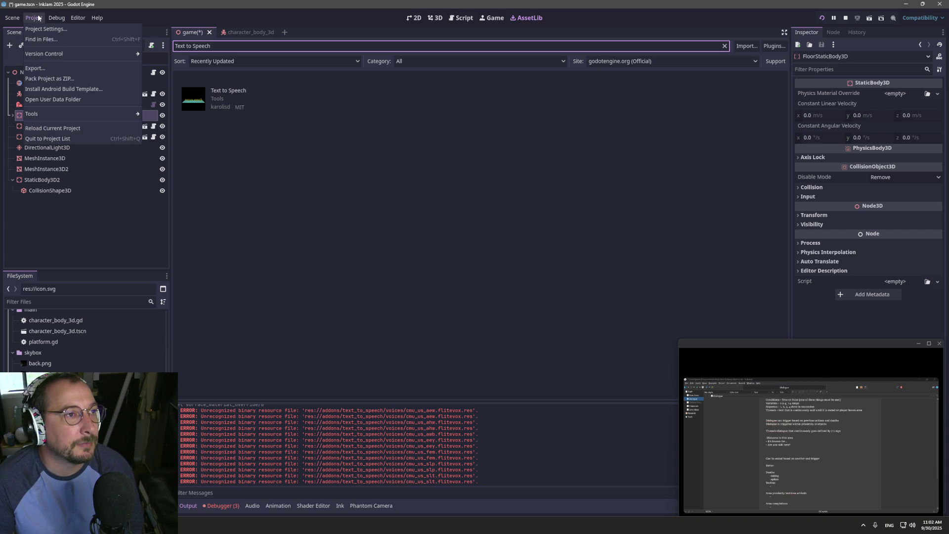
left_click(40, 27)
left_click(467, 247)
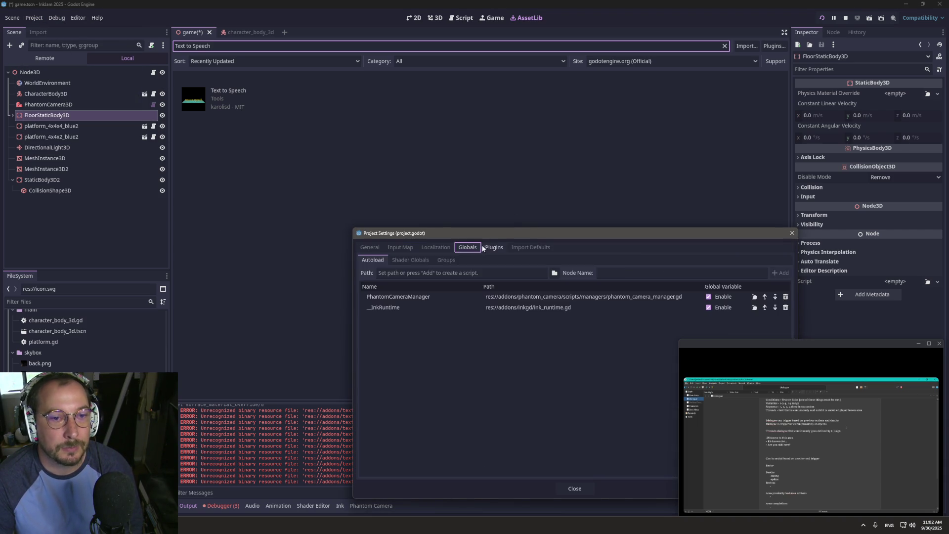
left_click(493, 247)
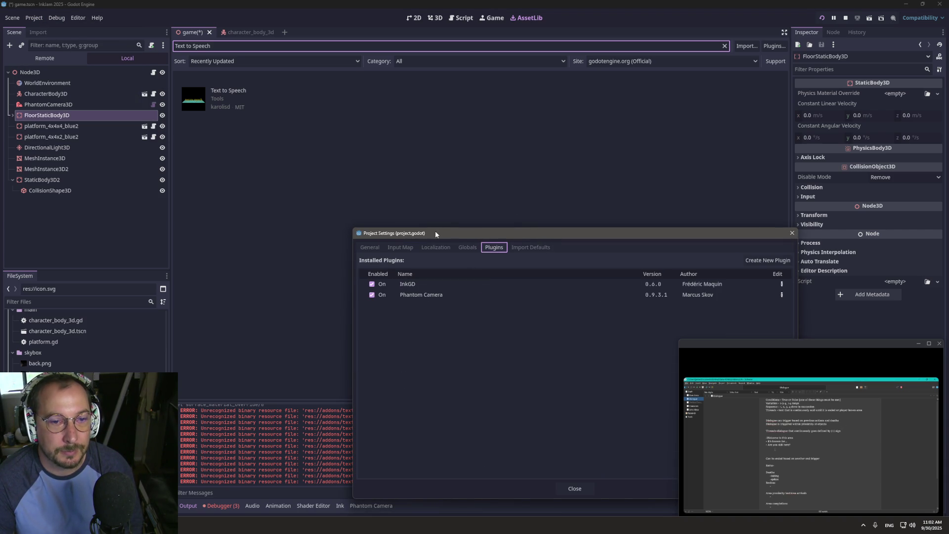
left_click(342, 216)
- Close Project Settings and tidy the FileSystem tree: blue assets folder collapsed, addons expanded, inkgd/mono collapsed
left_click(792, 233)
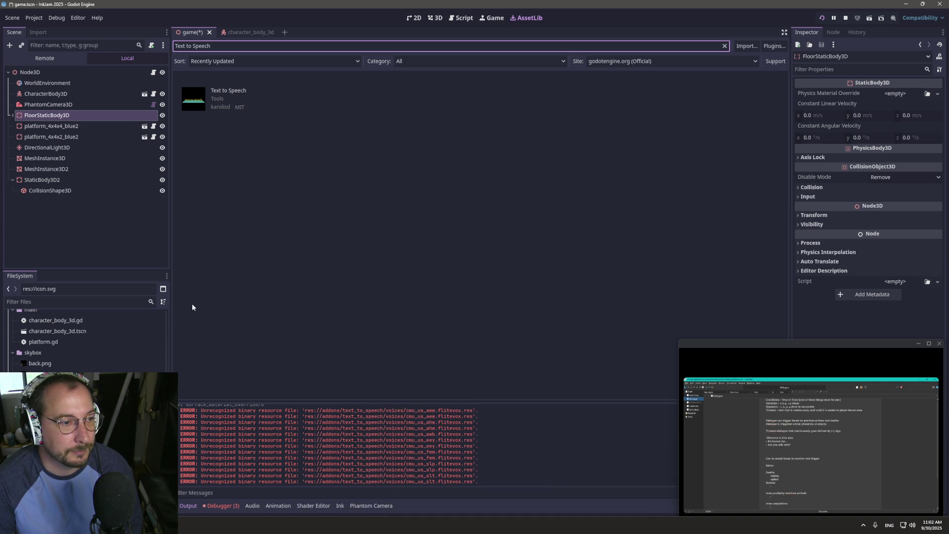
scroll(103, 342, "down", 10)
scroll(103, 342, "up", 5)
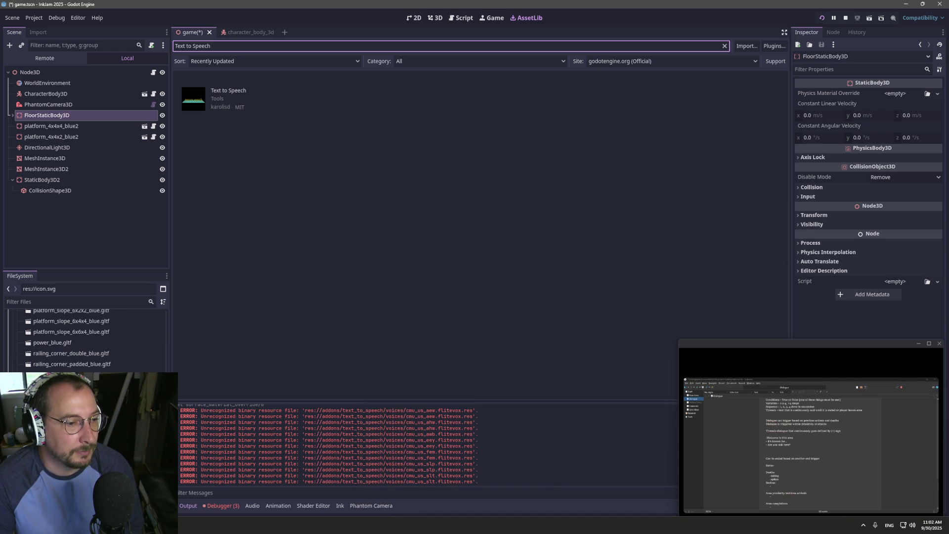
scroll(20, 361, "up", 10)
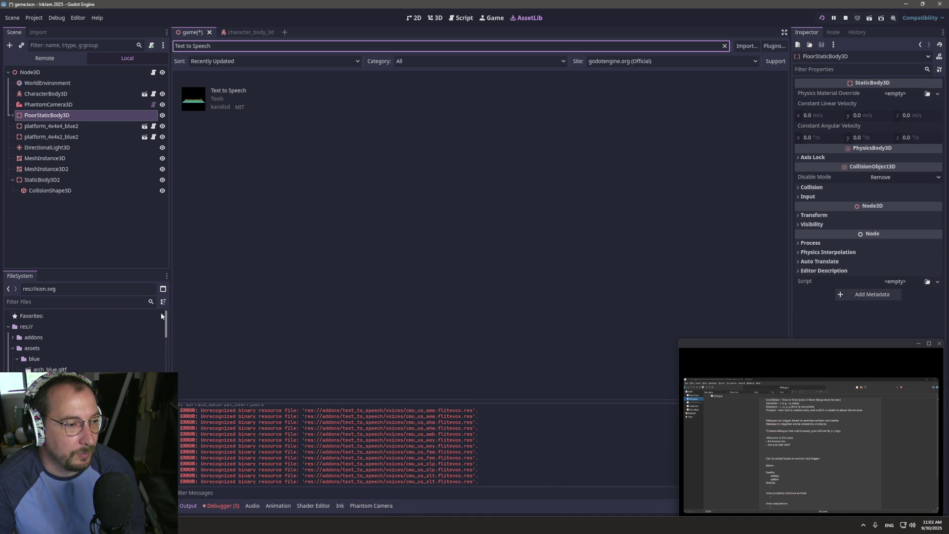
left_click(17, 359)
left_click(13, 337)
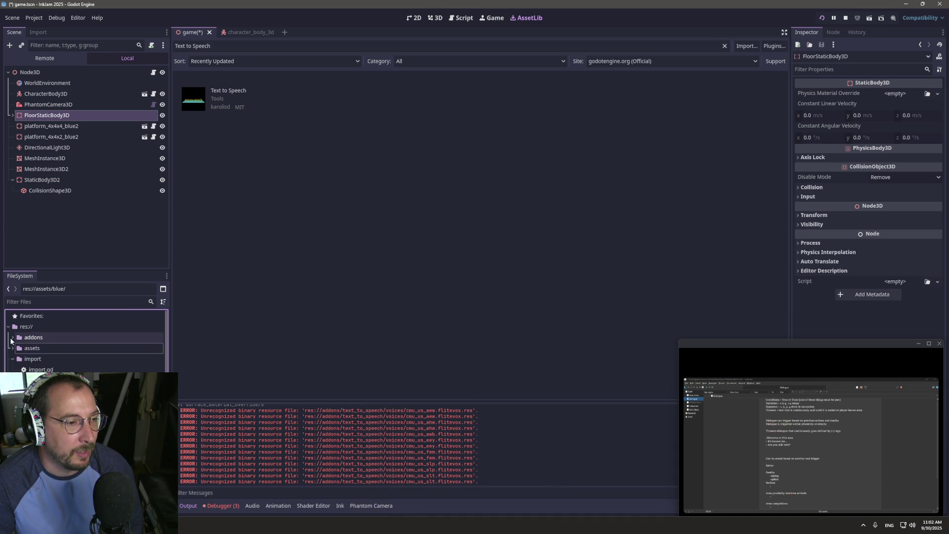
left_click(22, 369)
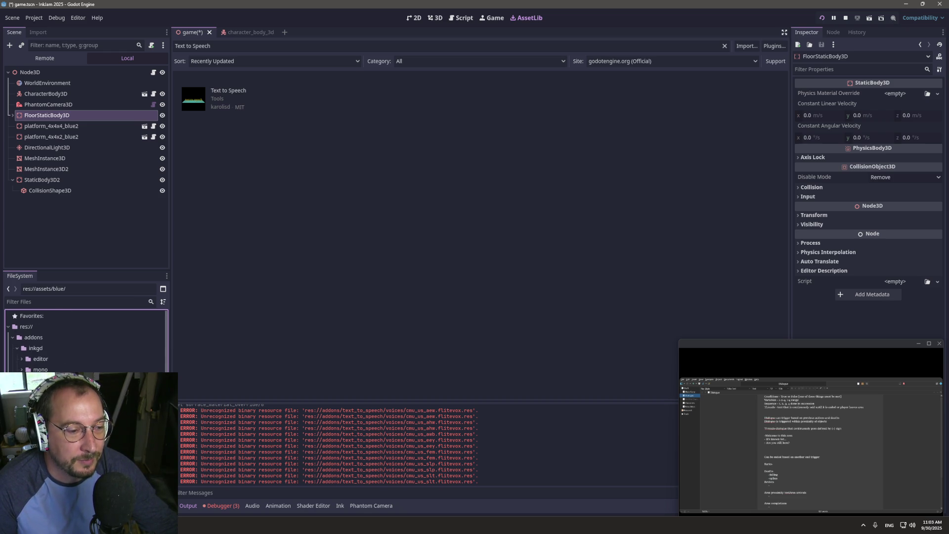
scroll(87, 341, "down", 5)
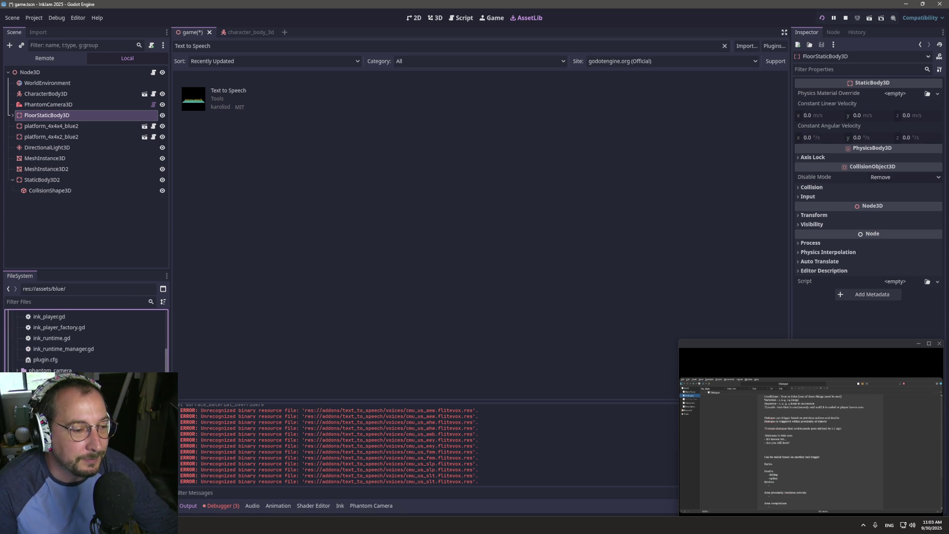
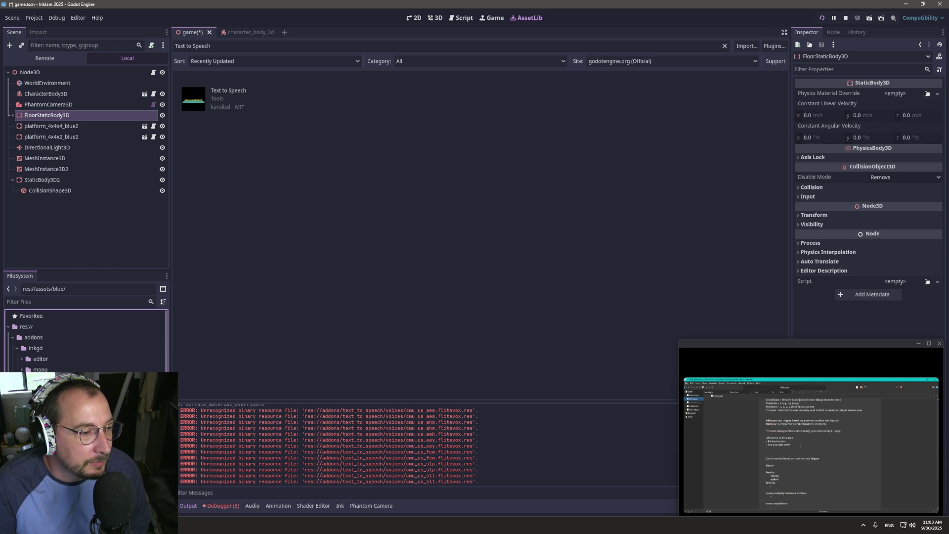
- Check the addons folder and debugger output, then stop the running game
left_click(25, 337)
left_click(16, 348)
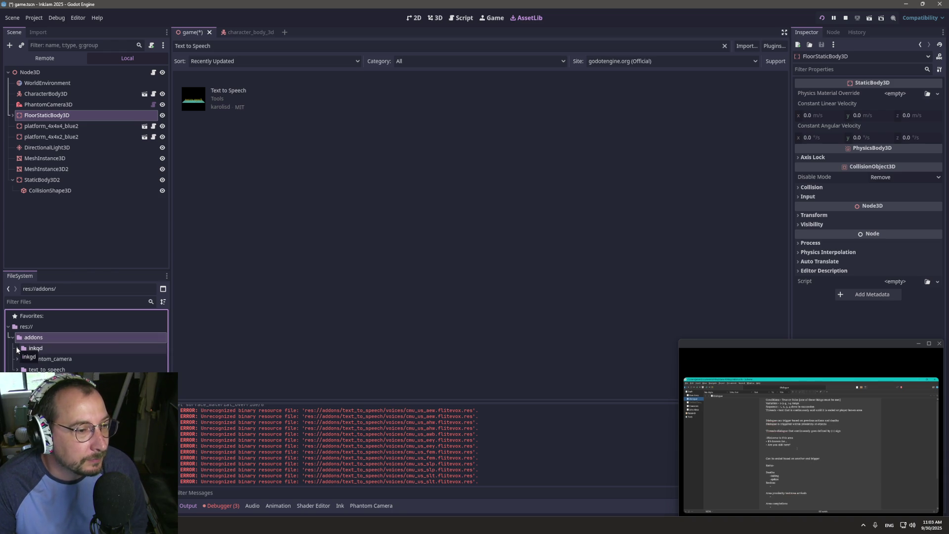
left_click(224, 506)
left_click(845, 18)
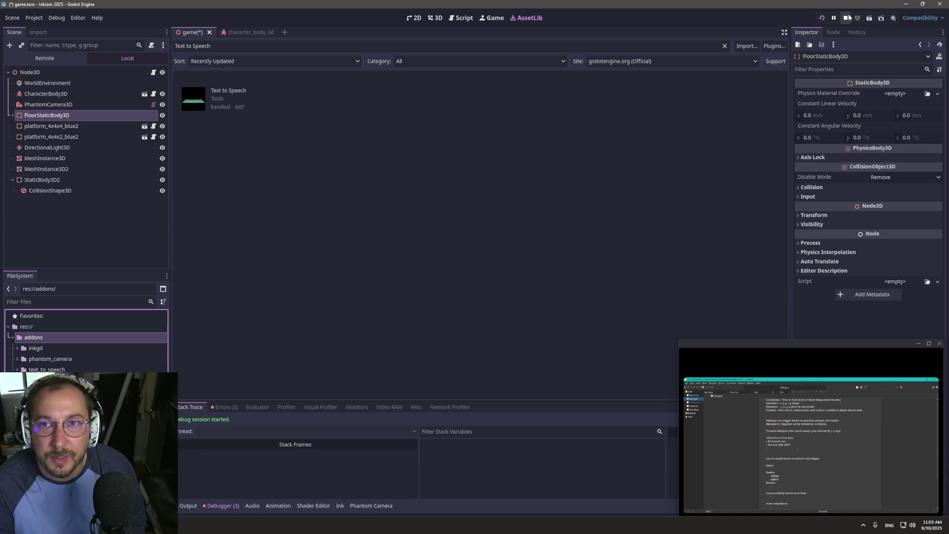
- Save the game scene with Ctrl+S and reload the current project
left_click(56, 18)
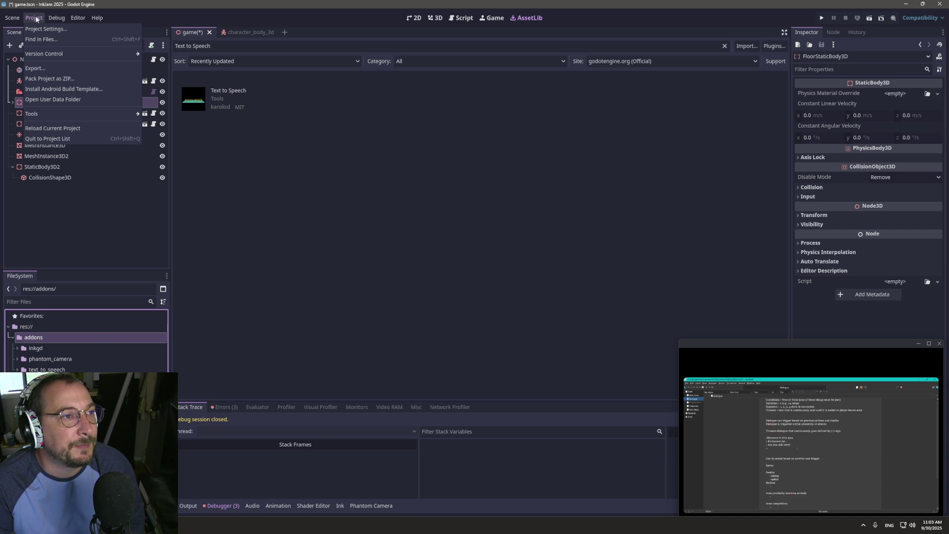
left_click(34, 128)
key("ctrl+s")
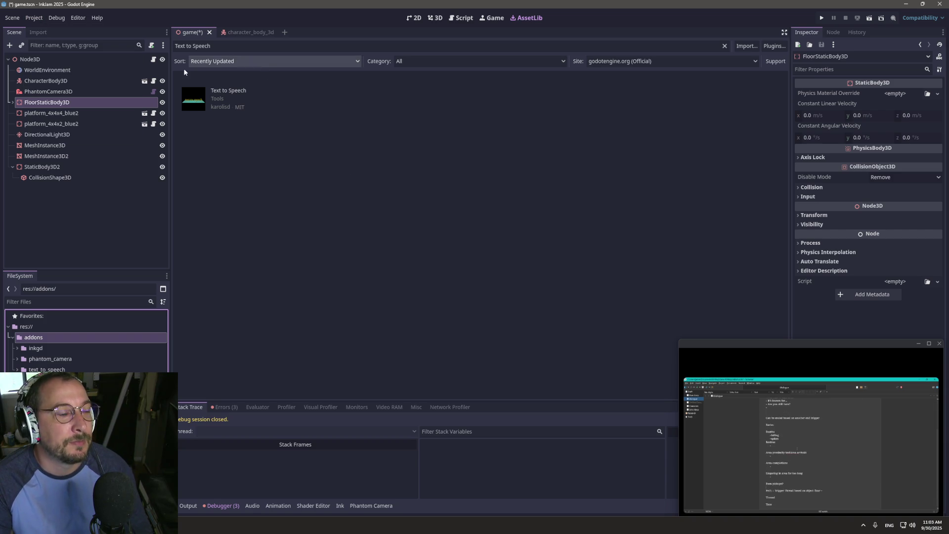
left_click(31, 20)
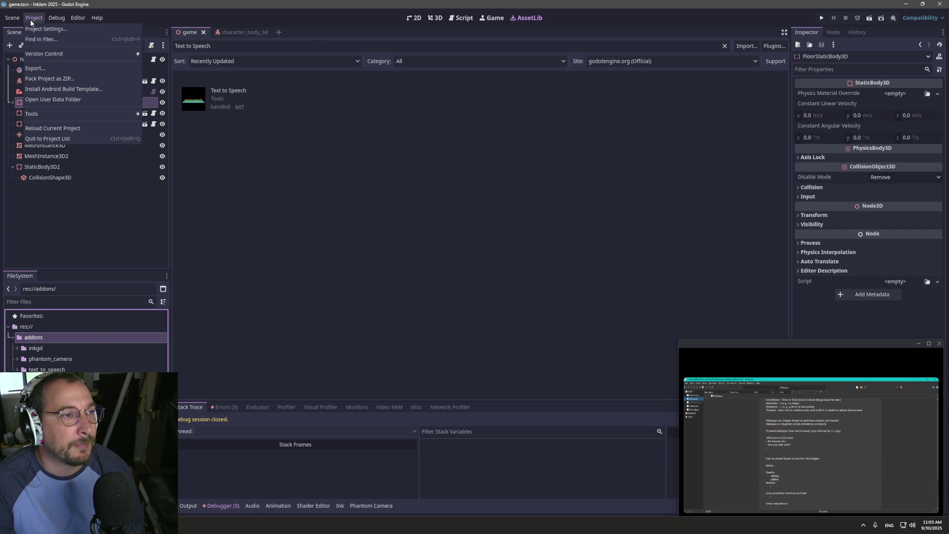
left_click(52, 134)
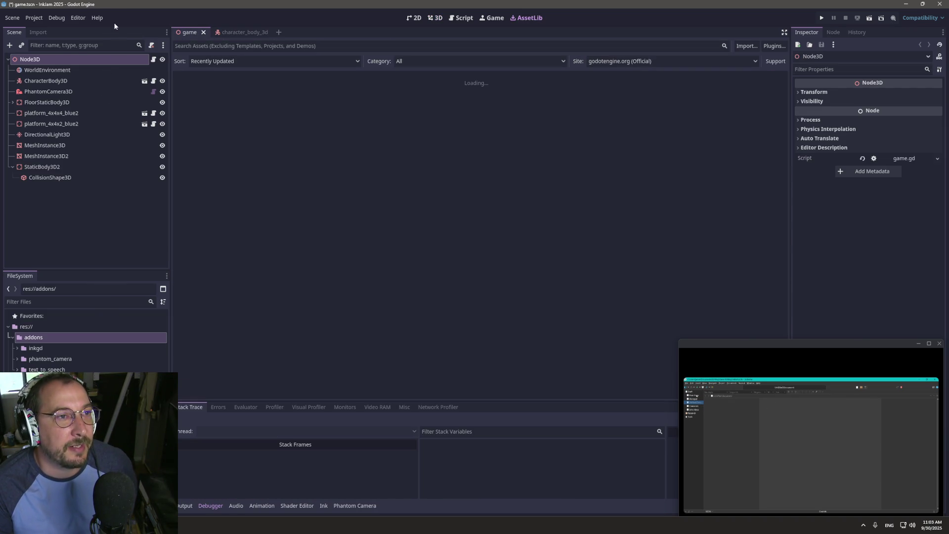
- Review the Plugins and Globals tabs in Project Settings, then close it
left_click(43, 20)
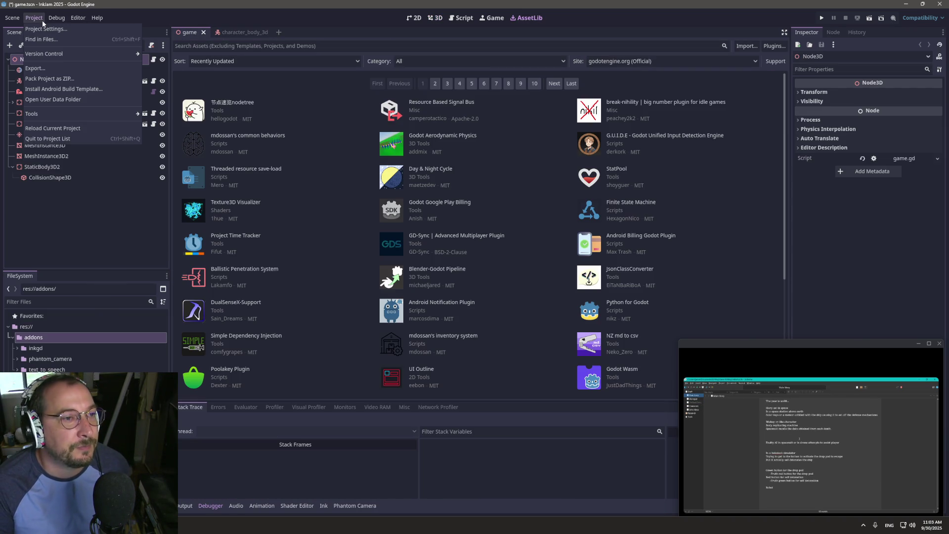
left_click(43, 21)
left_click(50, 18)
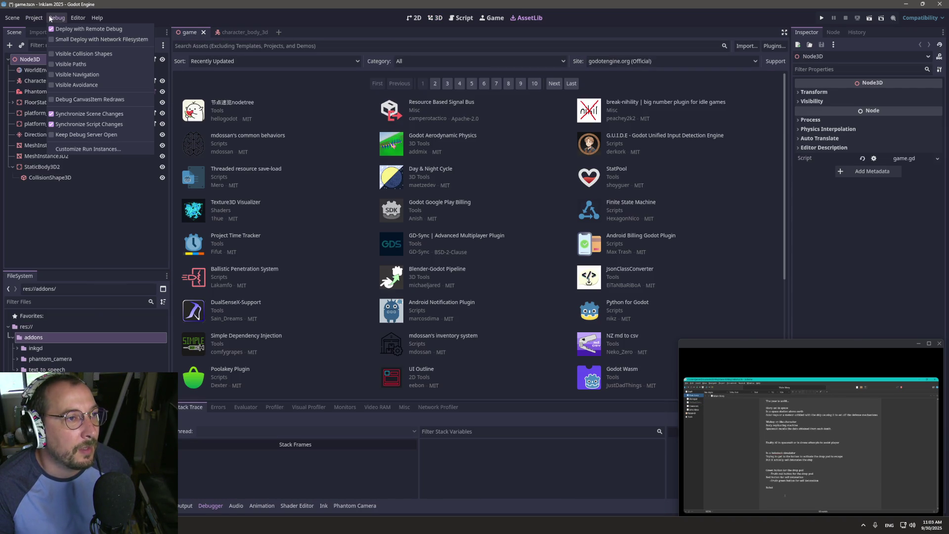
mouse_move(35, 19)
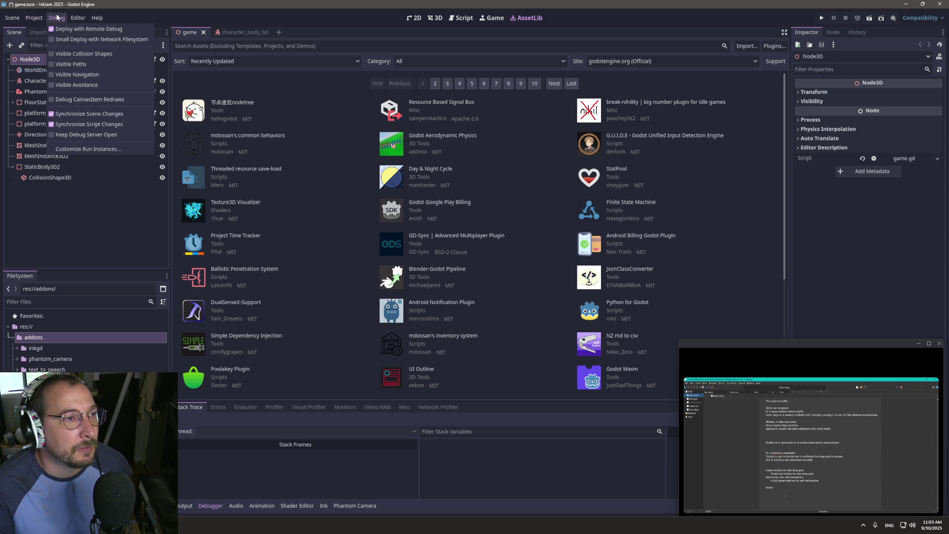
mouse_move(78, 20)
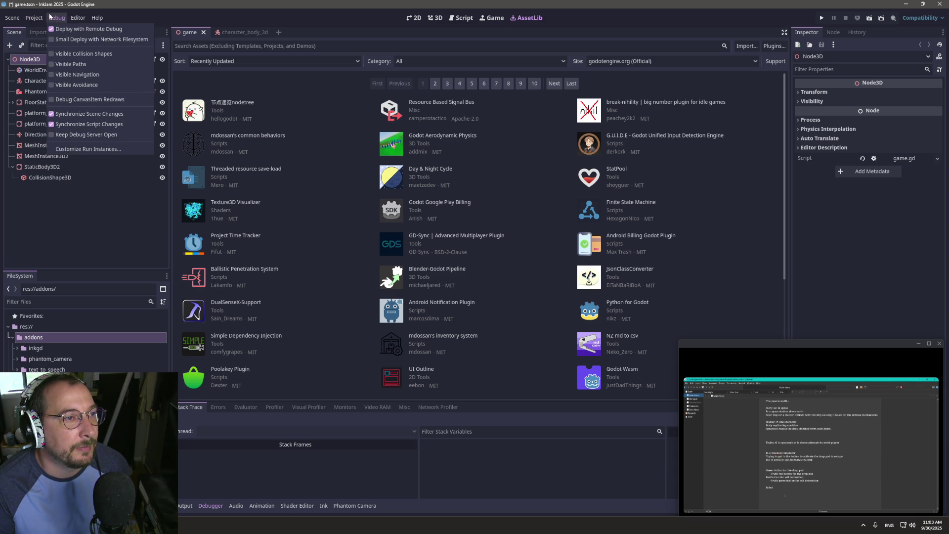
left_click(41, 28)
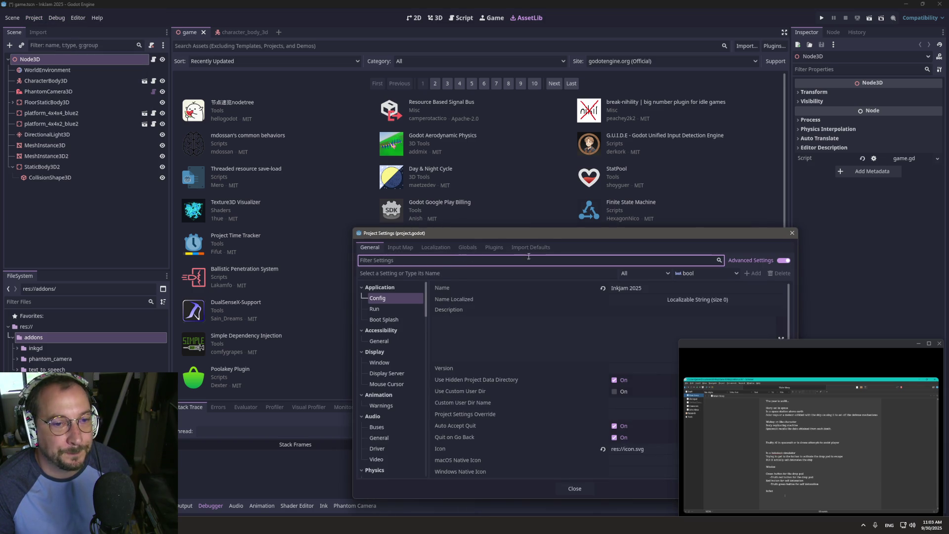
left_click(496, 247)
left_click(472, 248)
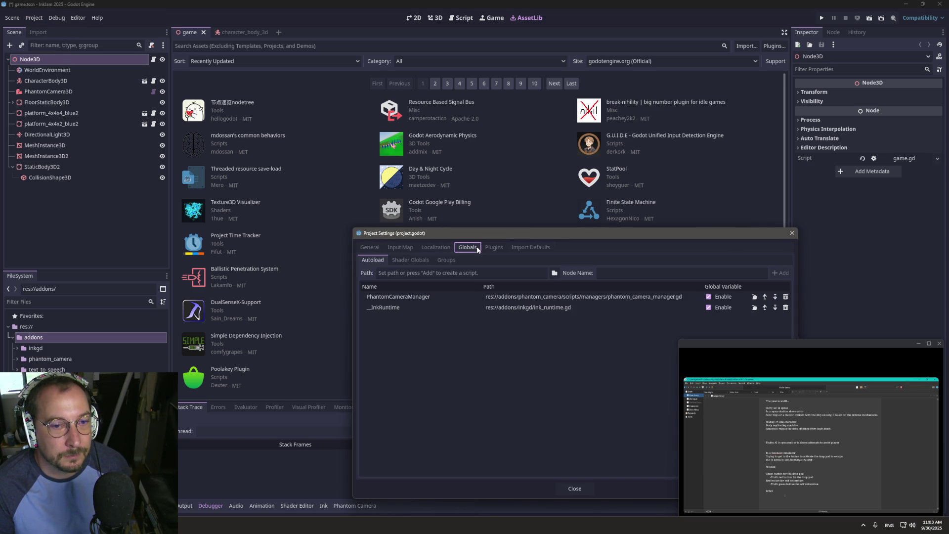
left_click(489, 250)
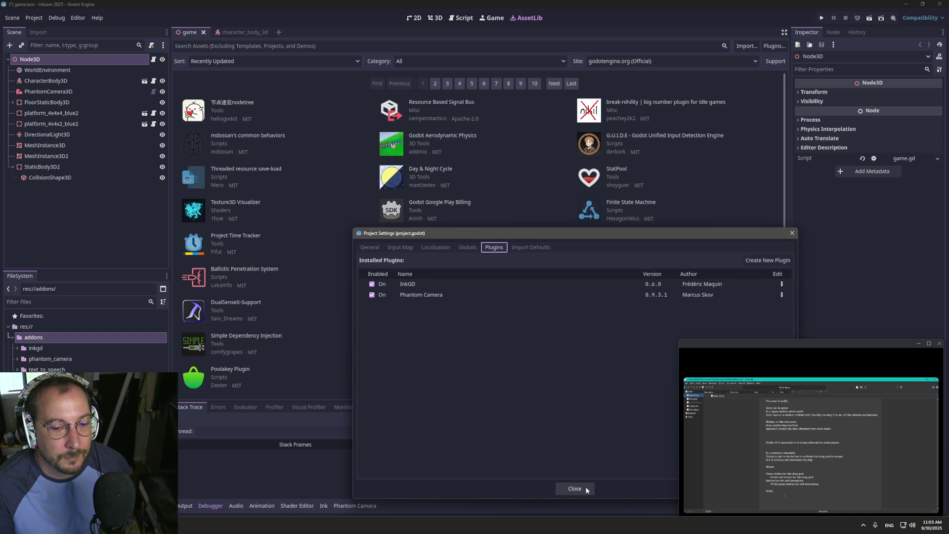
left_click(466, 247)
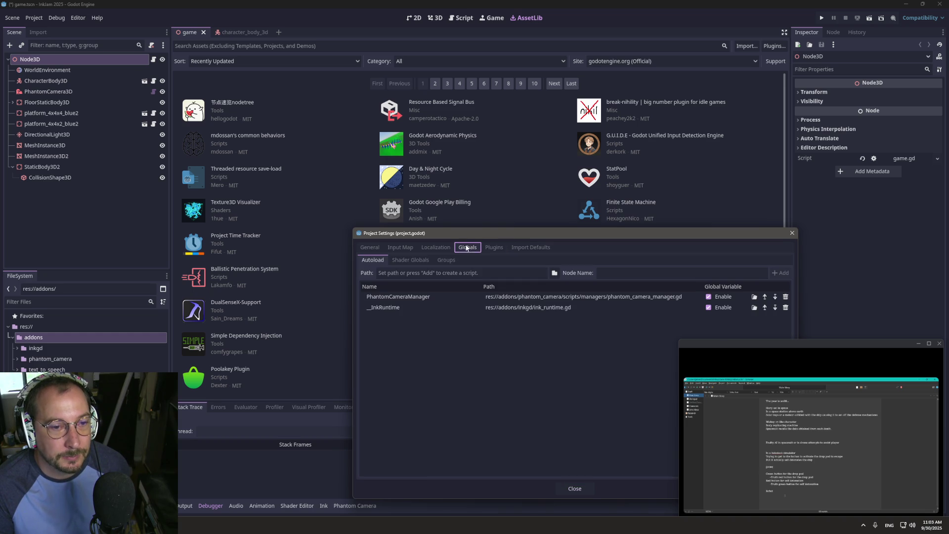
left_click(489, 247)
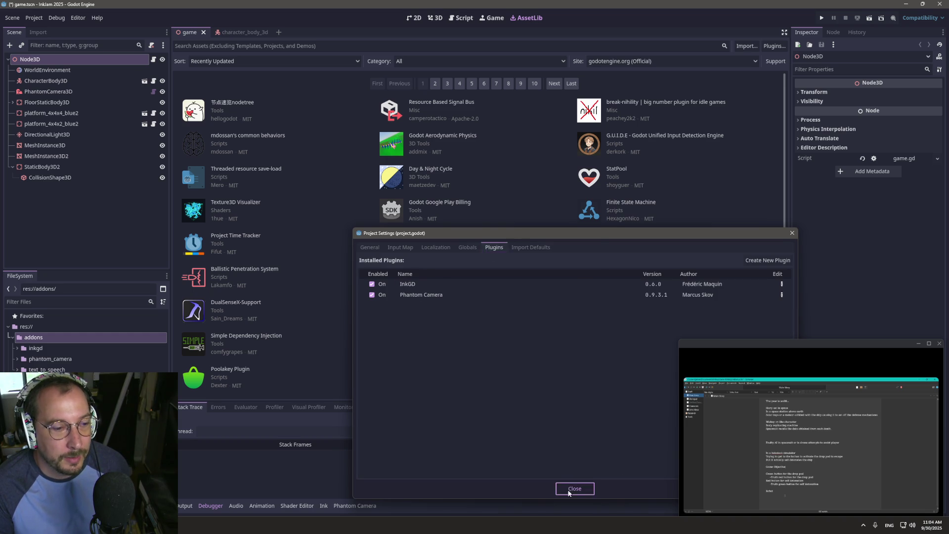
left_click(574, 488)
- Expand the addons/text_to_speech folder and bring up game.gd in the script editor
left_click(18, 348)
scroll(15, 351, "down", 1)
left_click(18, 337)
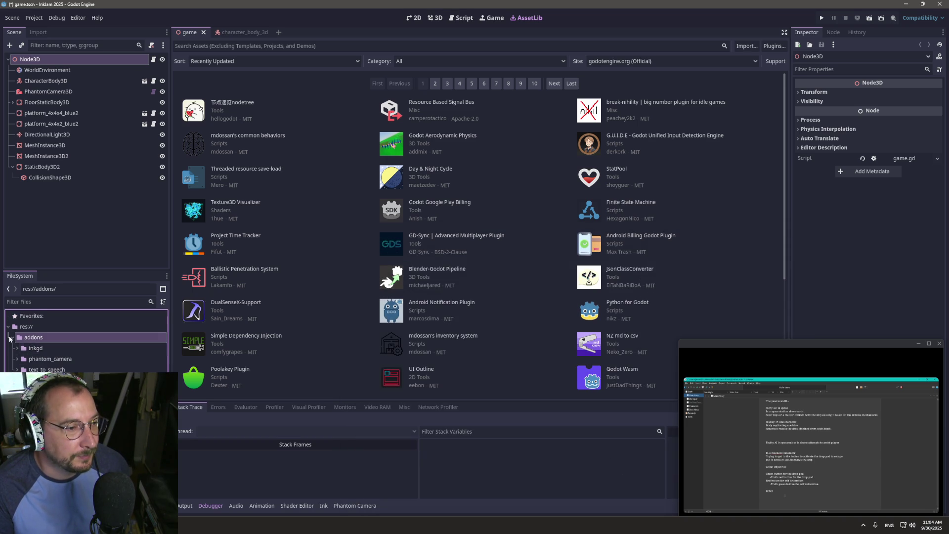
left_click(17, 358)
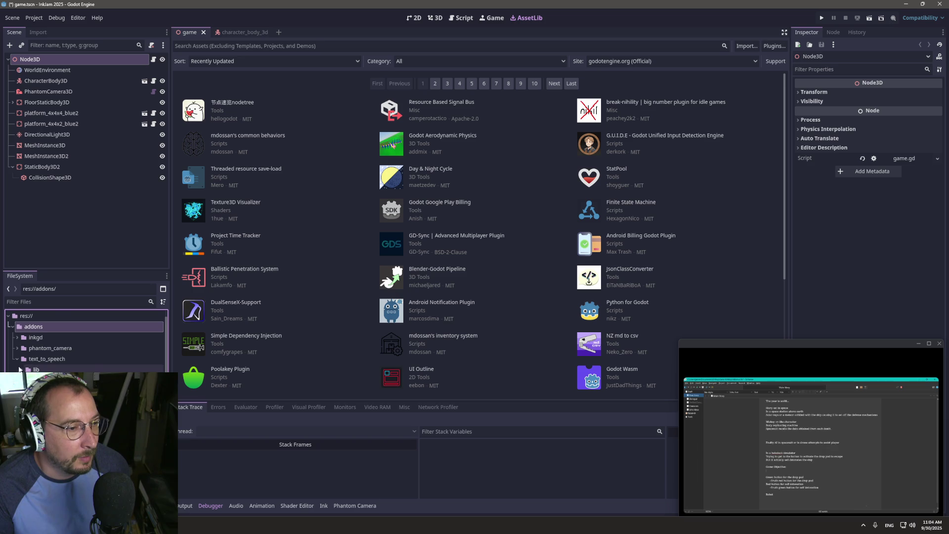
scroll(87, 341, "down", 3)
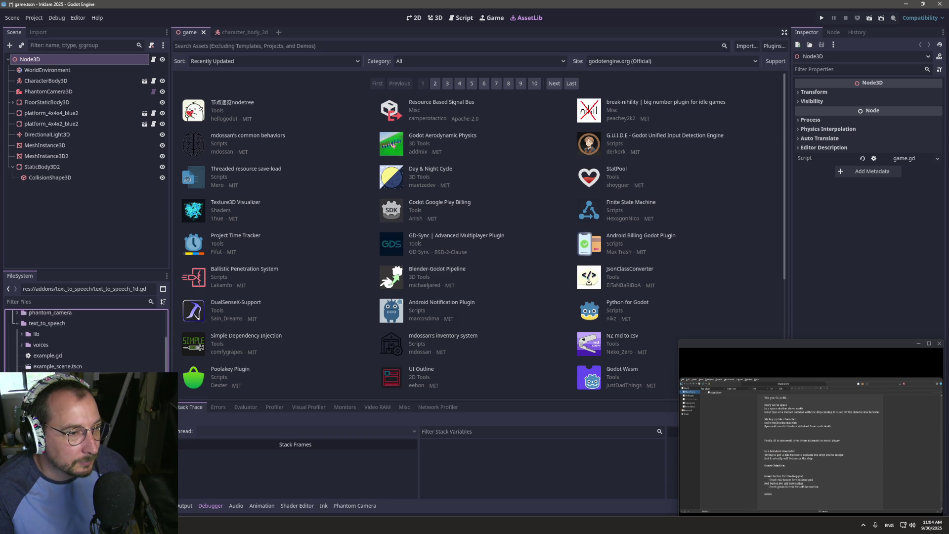
left_click(461, 18)
- Try a TextToSpeech2D line in the loop, inspect its class script, then delete it and save
left_click(424, 152)
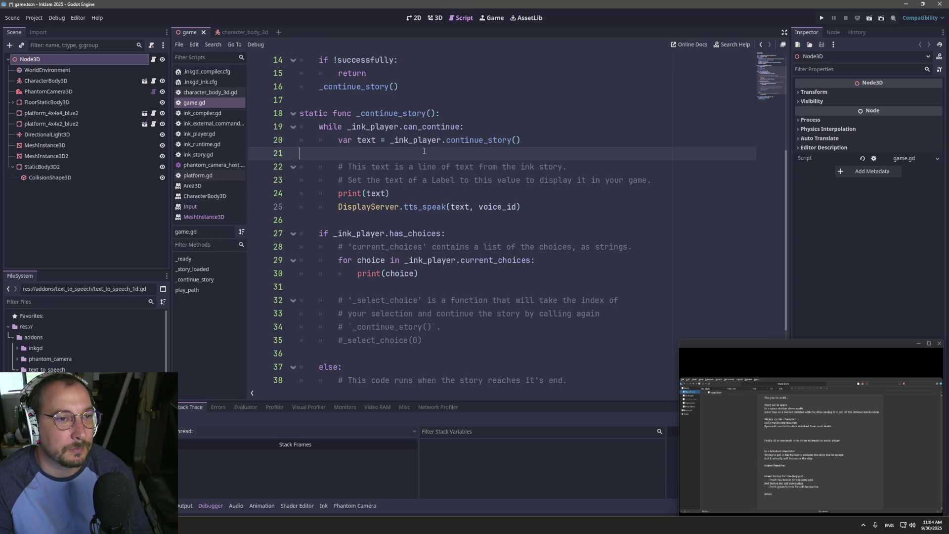
key("Tab")
key("Tab")
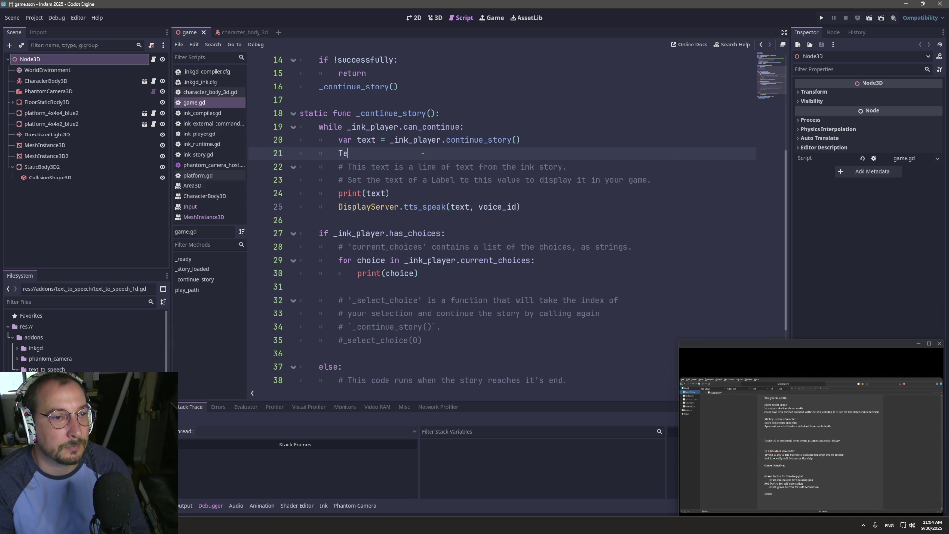
type("xt")
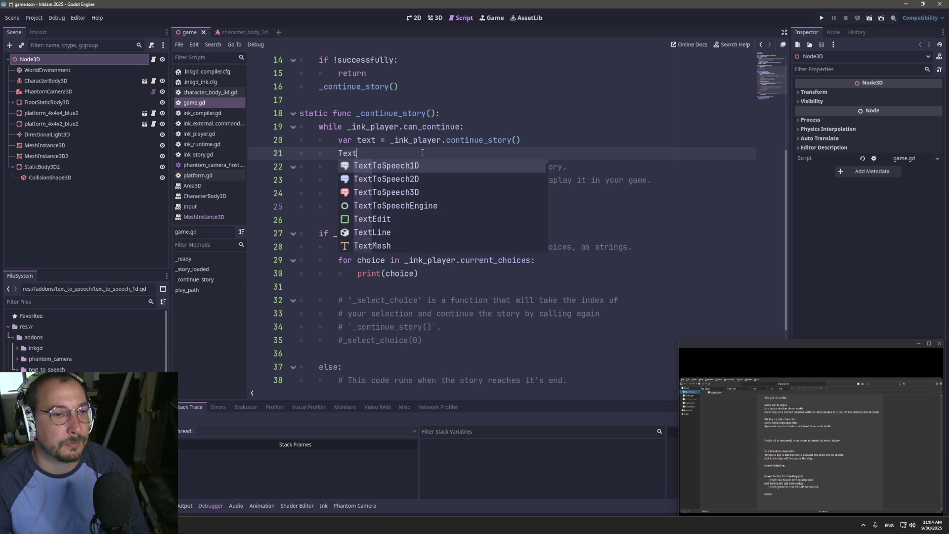
left_click(405, 180)
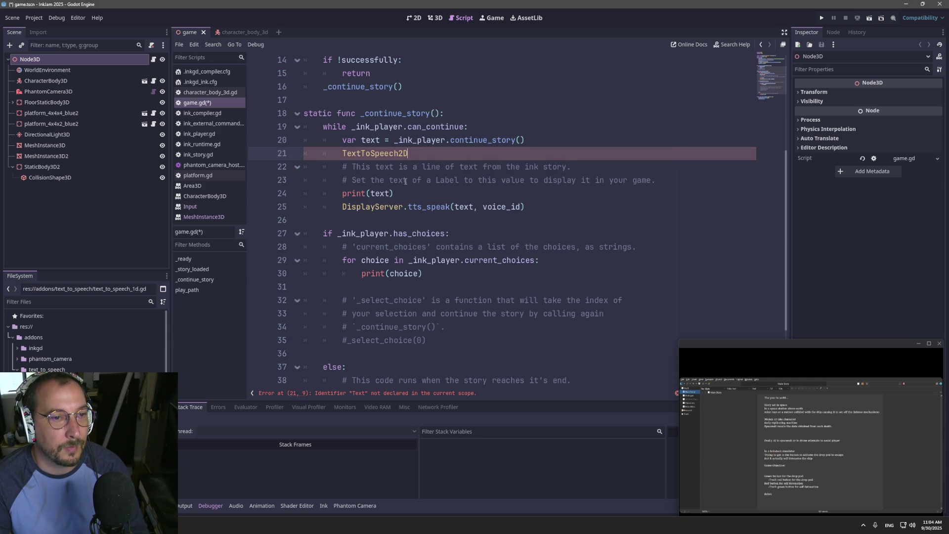
left_click(392, 154, "ctrl")
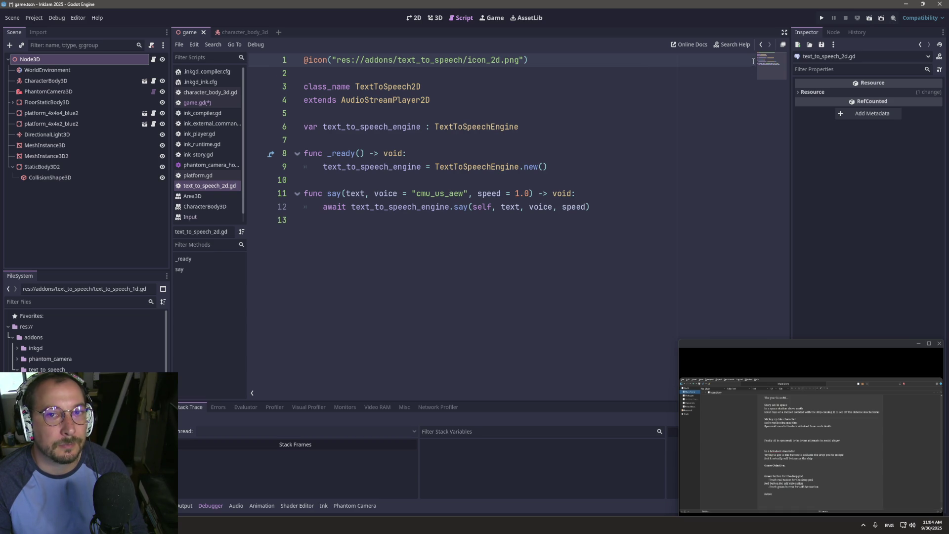
left_click(761, 45)
triple_click(410, 154)
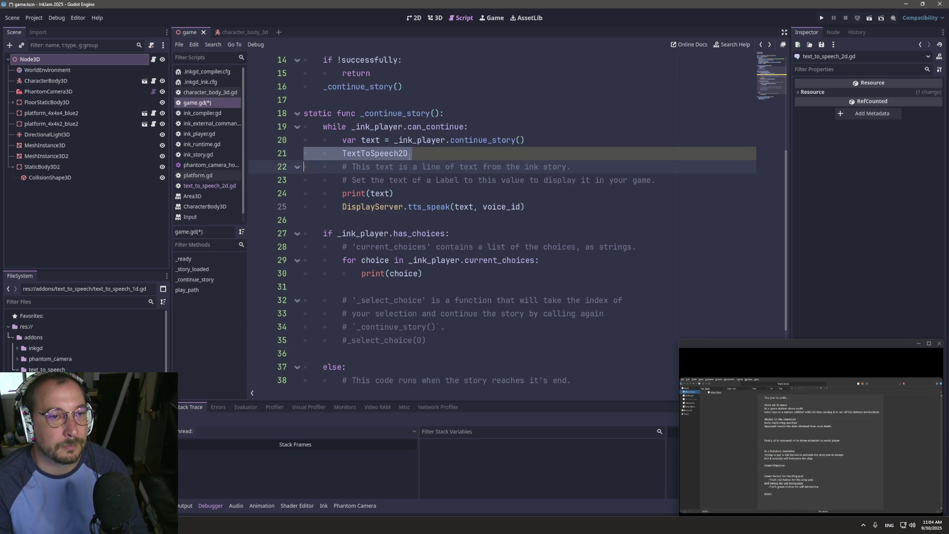
key("BackSpace")
key("ctrl+s")
- Add an AudioStreamPlayer2D child node under Node3D and save the scene
right_click(92, 59)
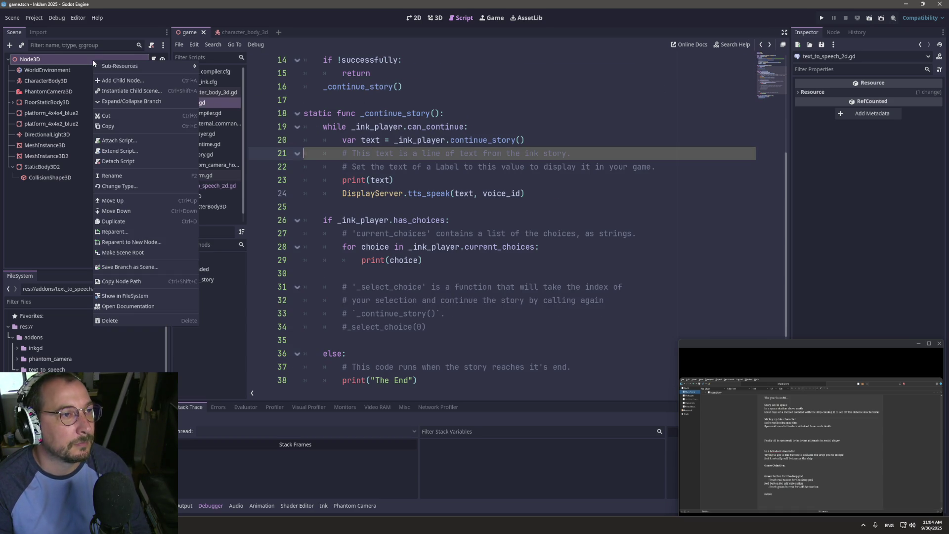
left_click(119, 81)
type("Audio")
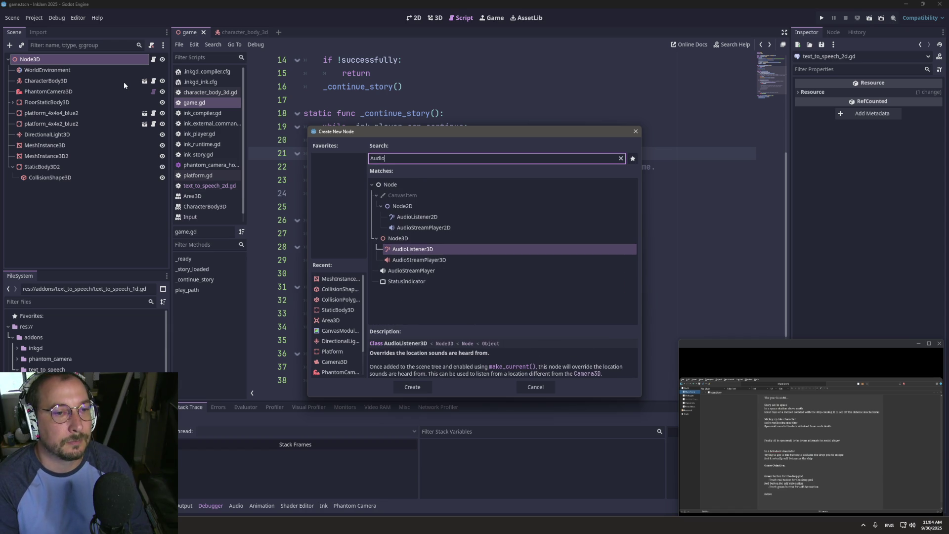
key("Up")
key("Up")
key("Up")
key("Down")
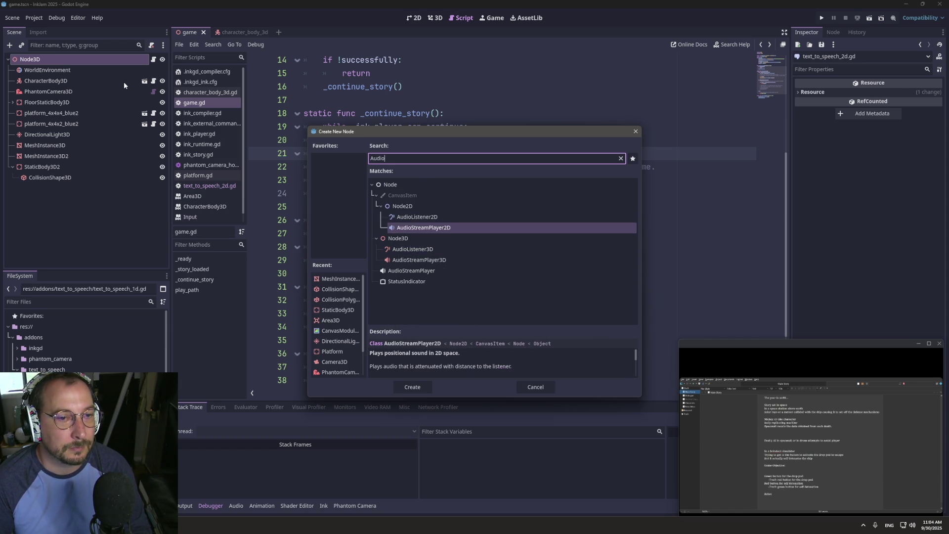
key("Return")
key("ctrl+s")
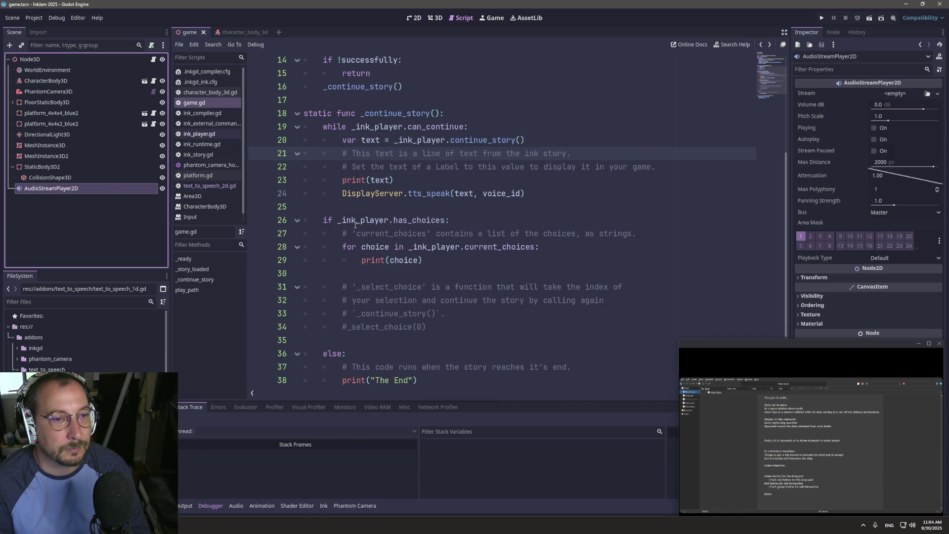
- Insert an empty line after the voice_id declaration in game.gd
scroll(374, 193, "up", 5)
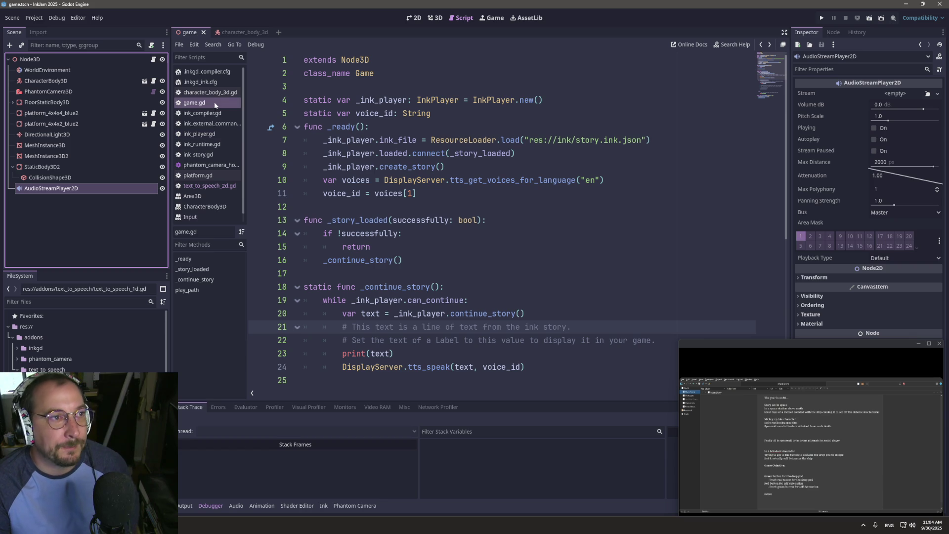
left_click(456, 117)
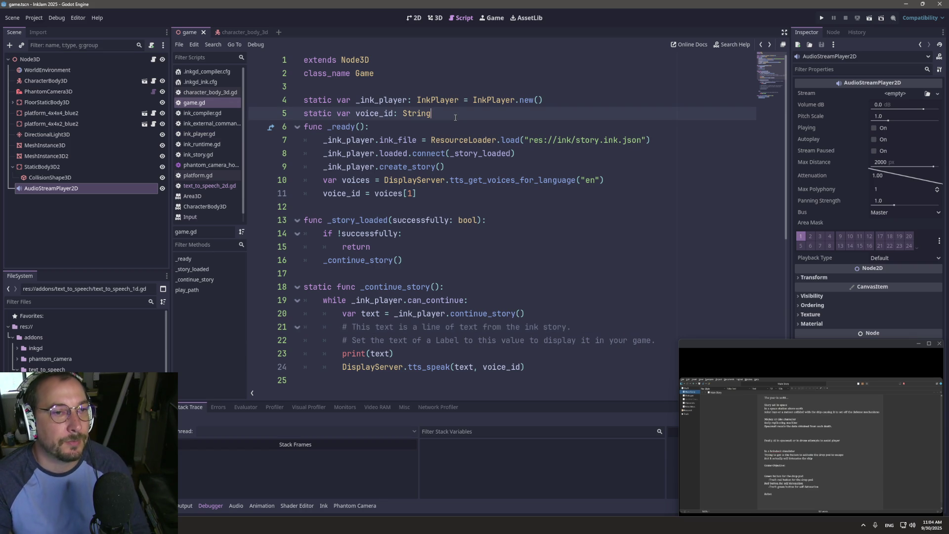
key("Return")
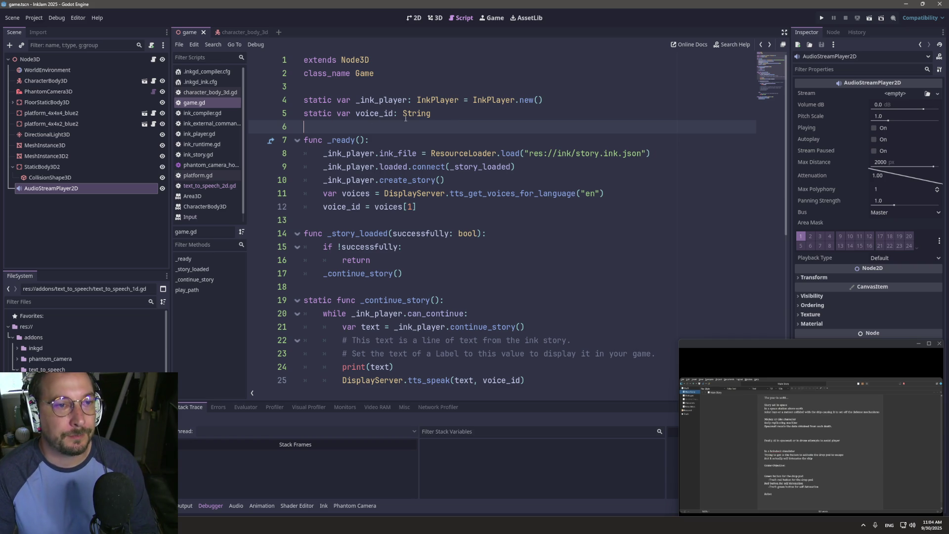
left_click(395, 87)
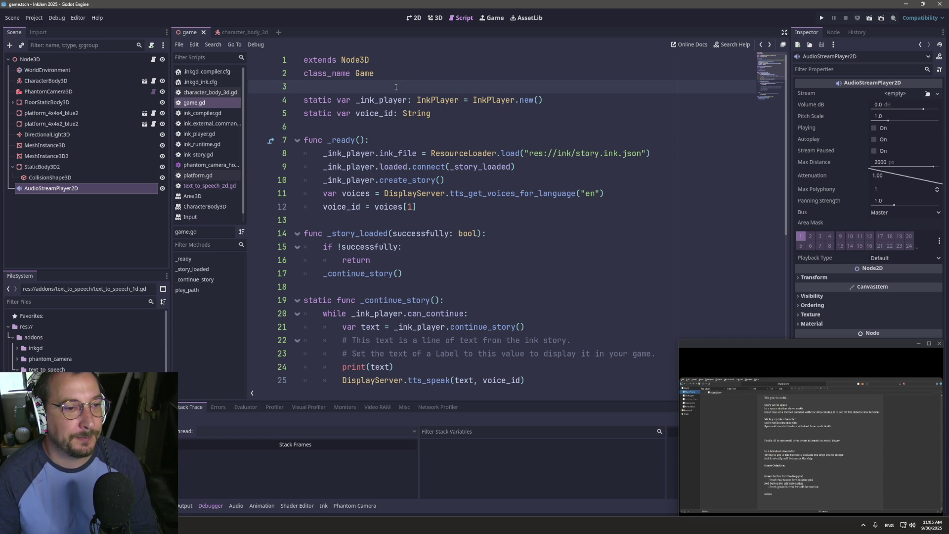
- Try a $AudioStreamPlayer2D reference below tts_speak, then erase it
double_click(88, 189)
key("ctrl+c")
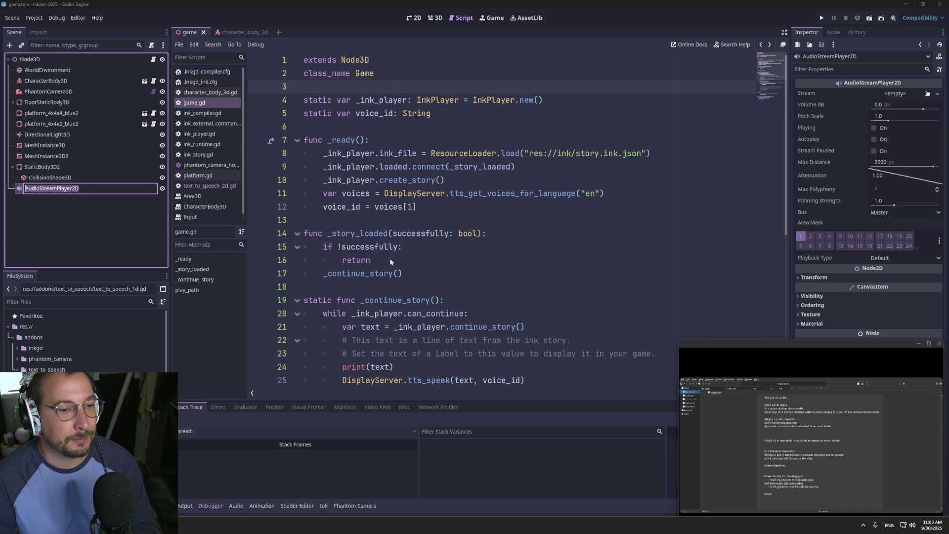
scroll(391, 262, "down", 3)
left_click(555, 260)
left_click(555, 260)
key("Return")
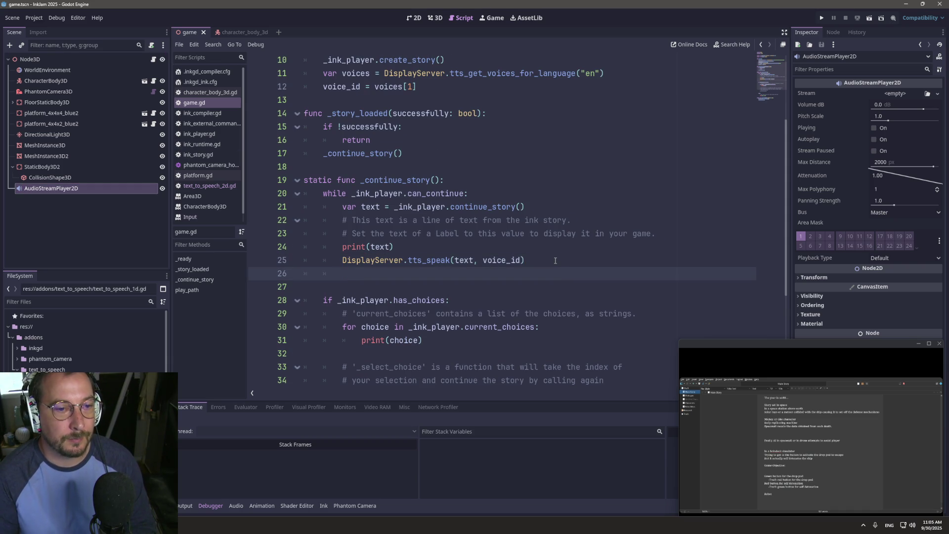
type("$")
key("ctrl+v")
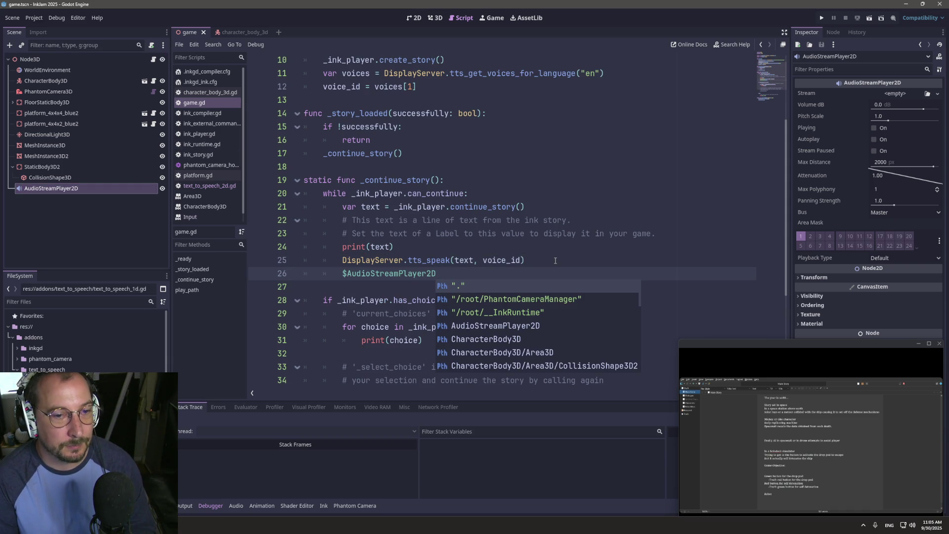
type(".")
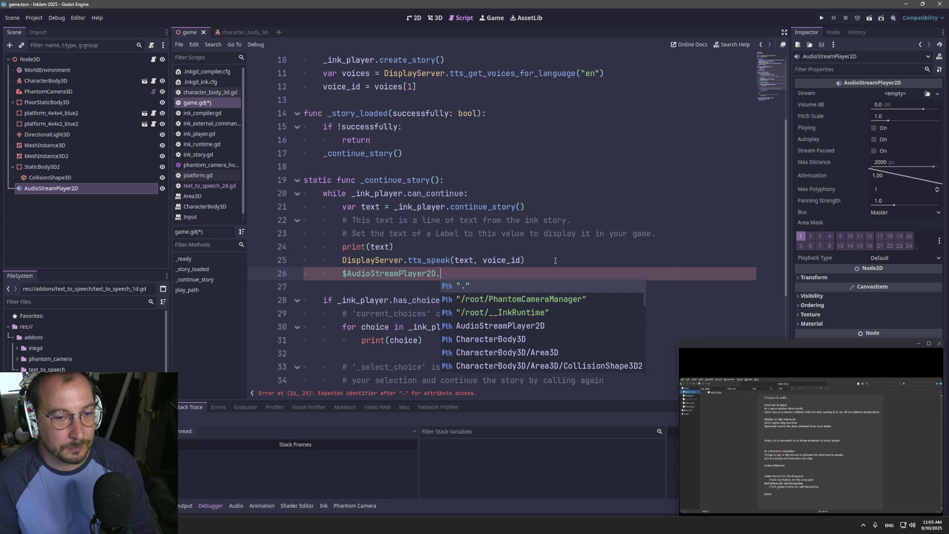
key("BackSpace")
key("BackSpace")
key("BackSpace")
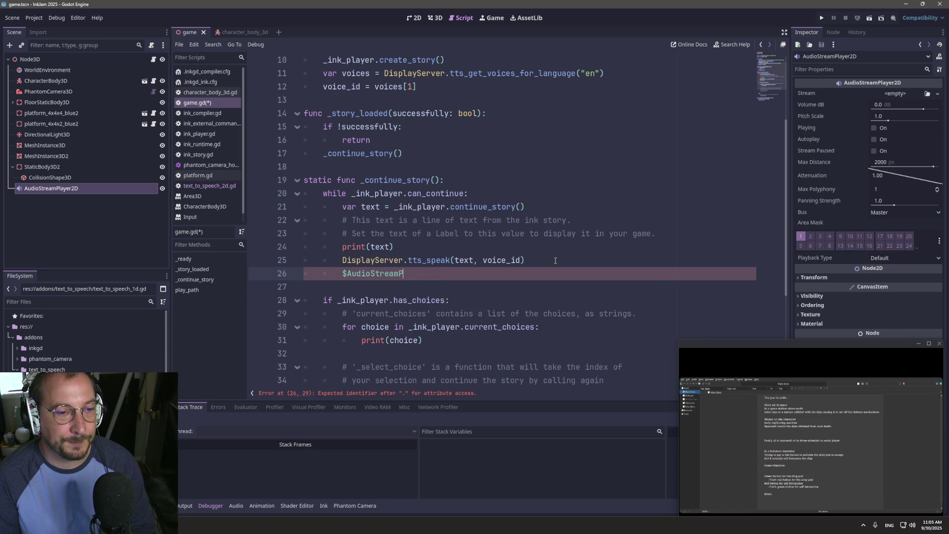
key("BackSpace")
key("BackSpace")
key("BackSpace")
key("BackSpace")
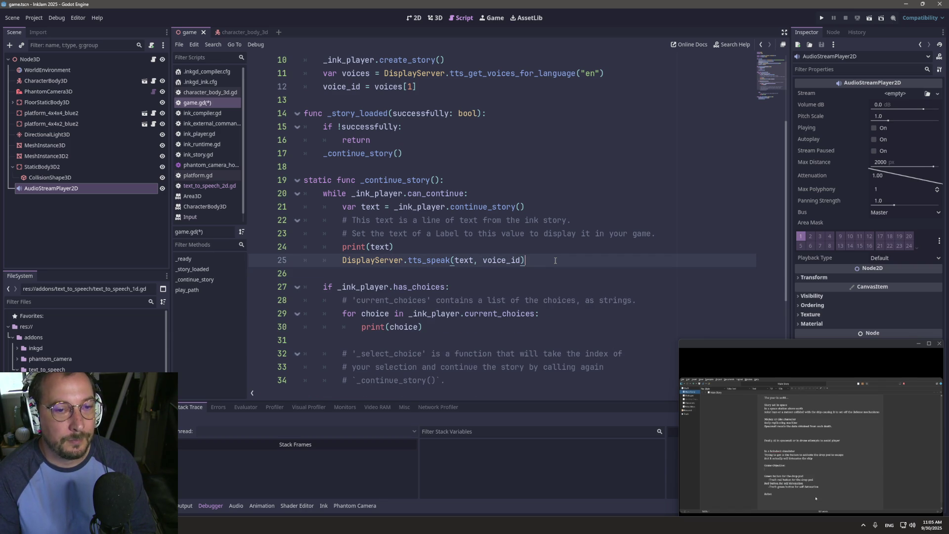
- Add a TextToSpeech2D child node under Node3D
right_click(40, 57)
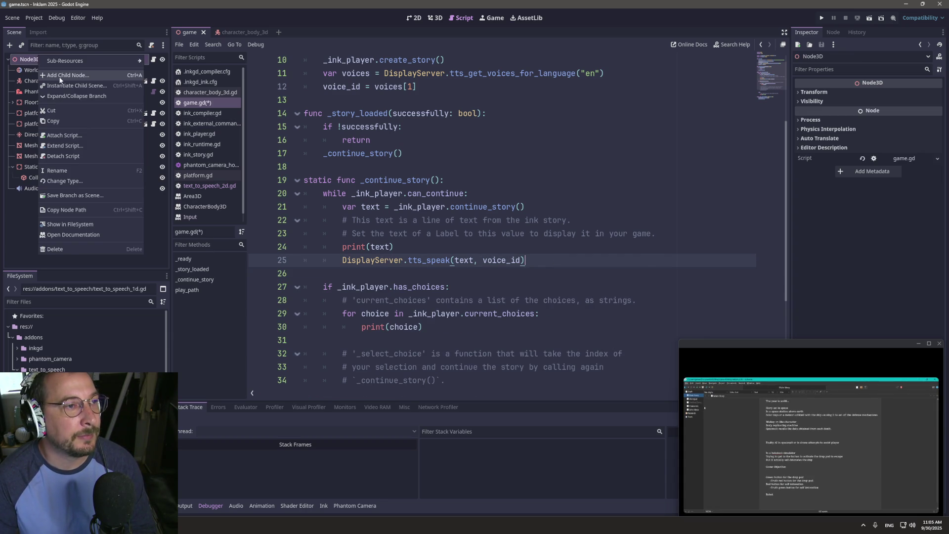
left_click(64, 62)
type("Textt")
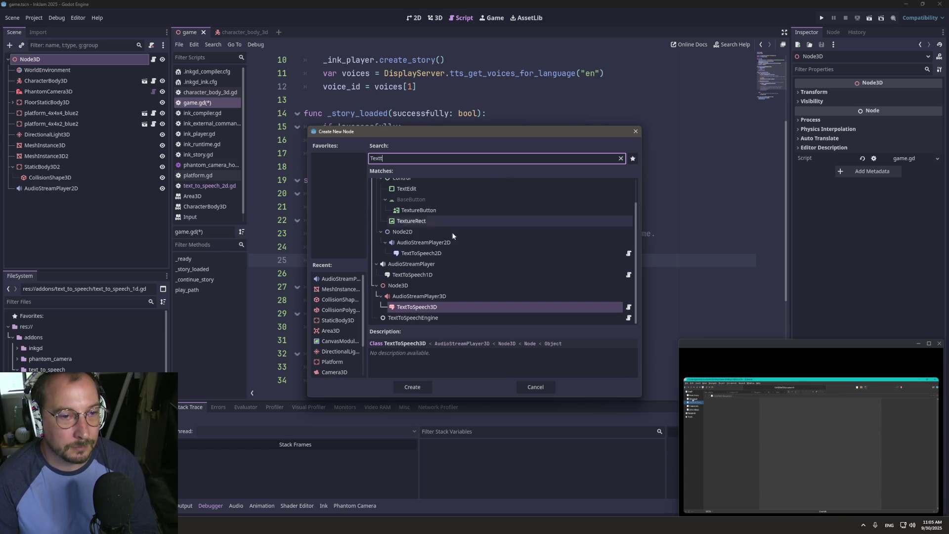
left_click(446, 253)
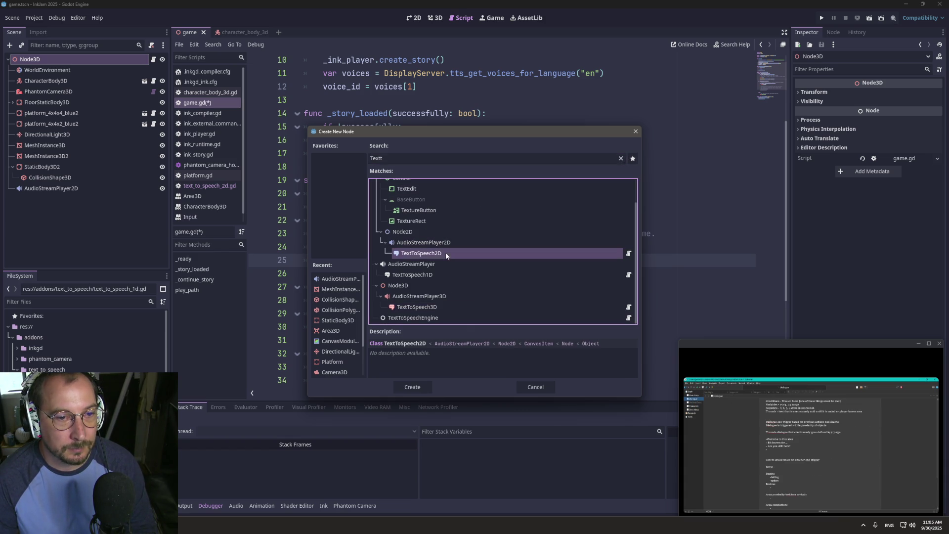
left_click(412, 386)
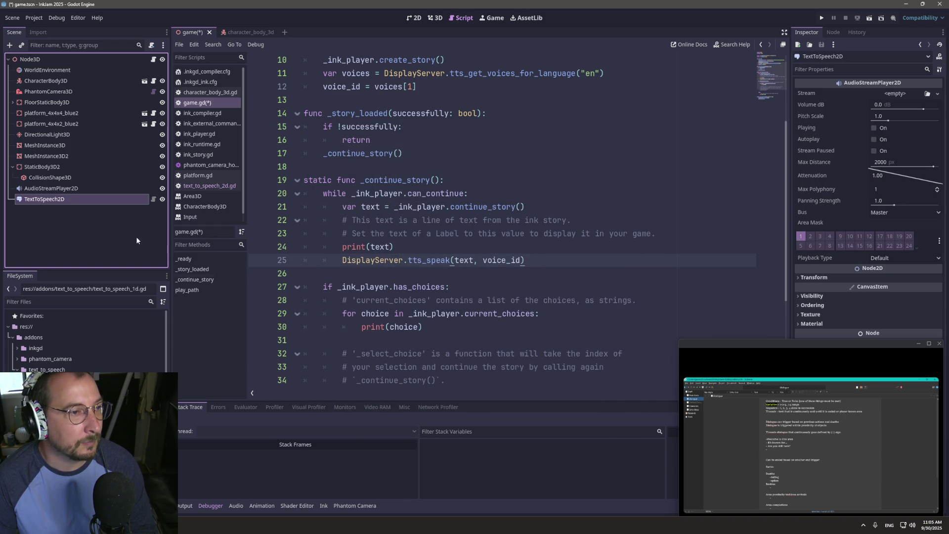
- Delete the AudioStreamPlayer2D node and save the scene and script
right_click(61, 192)
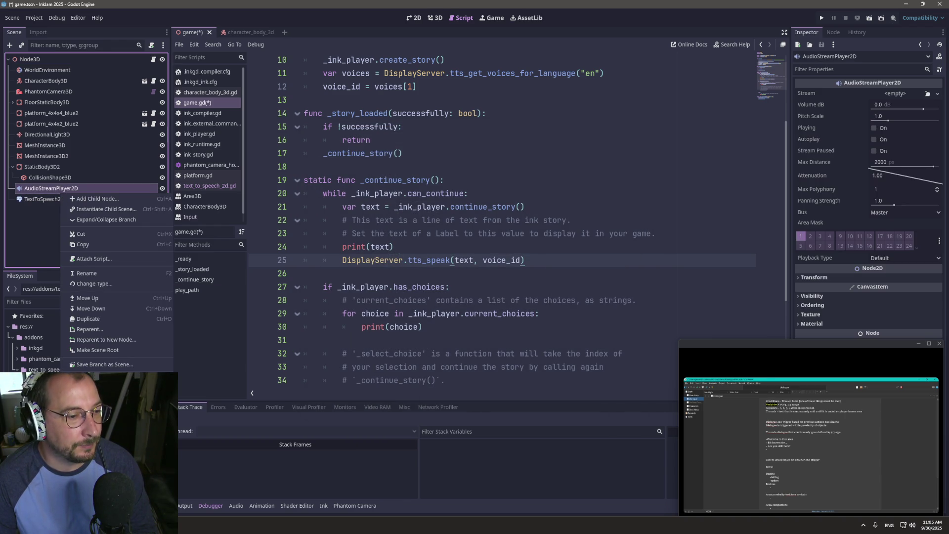
left_click(94, 378)
left_click(451, 273)
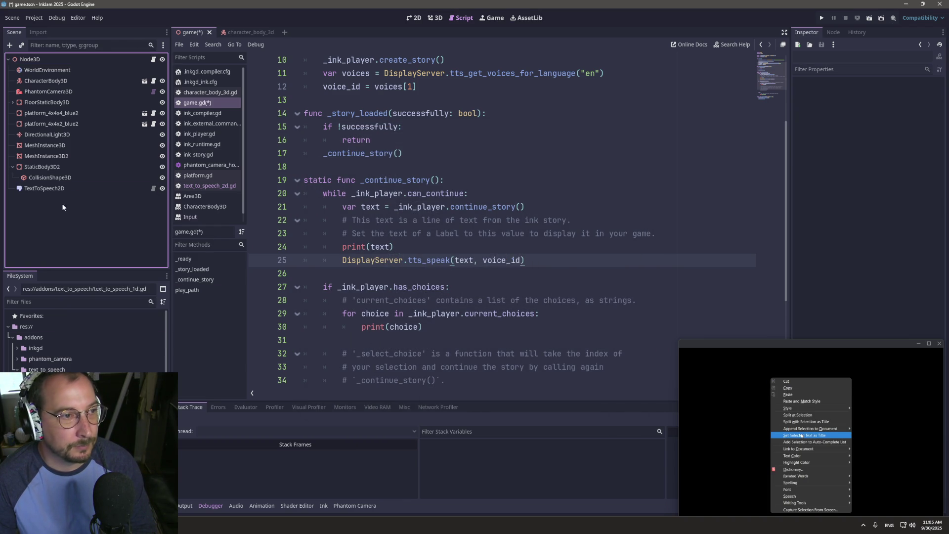
key("ctrl+s")
left_click(62, 189)
scroll(390, 152, "up", 3)
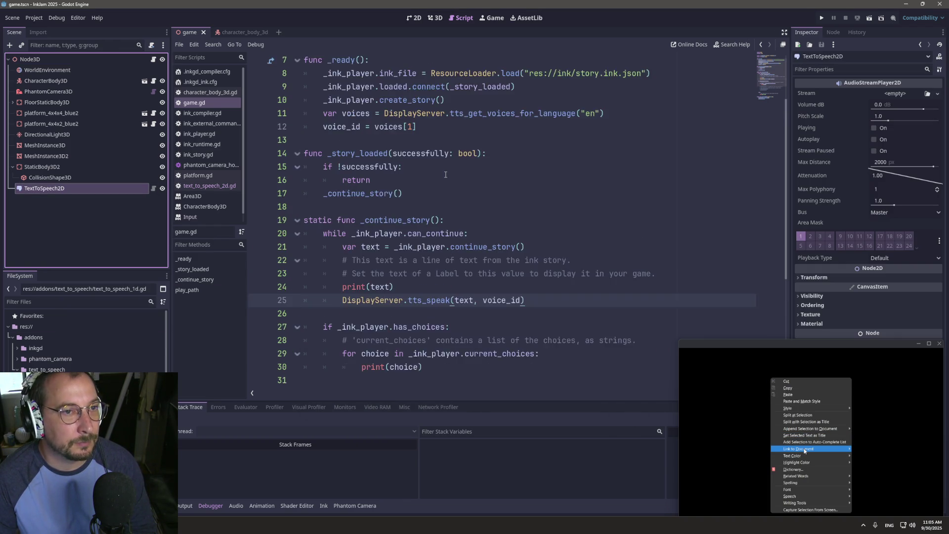
left_click(429, 117)
- Declare 'static var text_to_speech: TextToSpeech2D' below the voice_id line
key("Return")
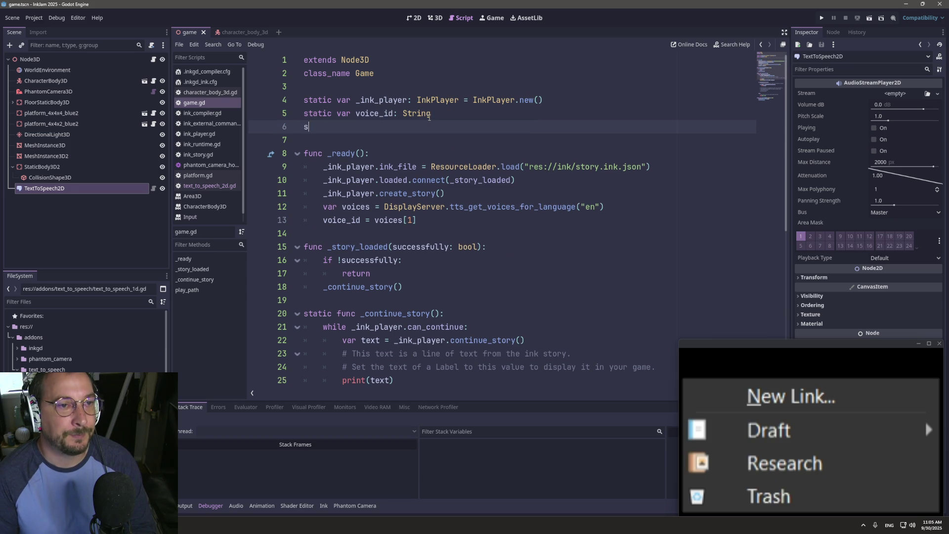
type("stativ var text")
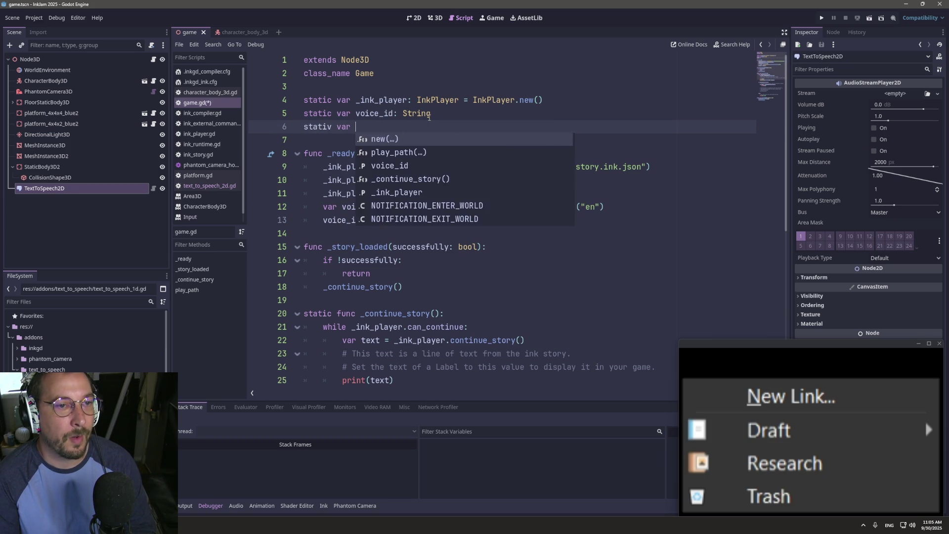
key("Escape")
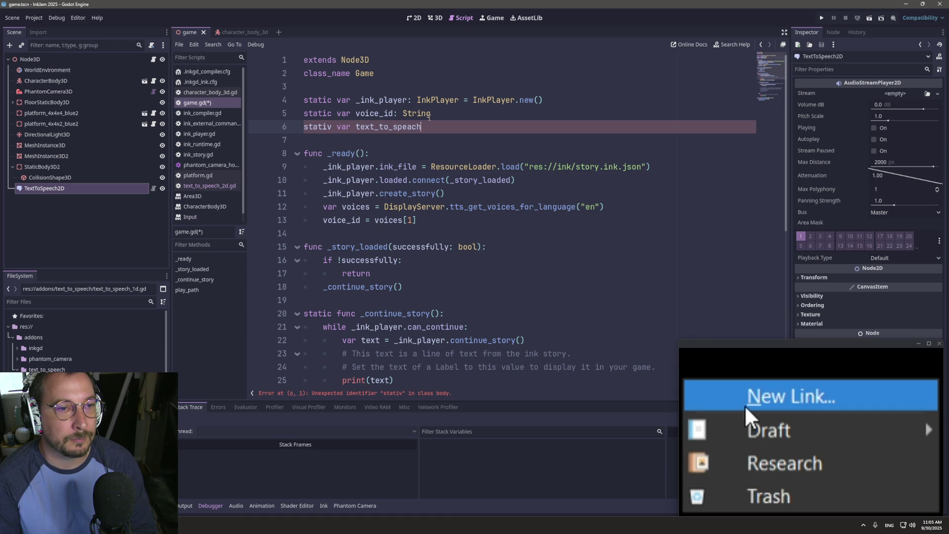
key("BackSpace")
key("BackSpace")
key("BackSpace")
type("ech;")
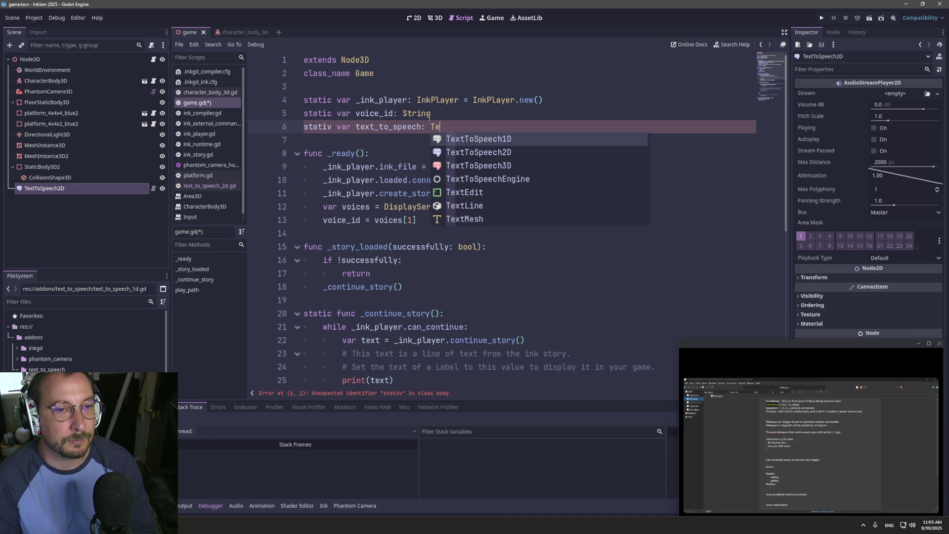
key("Down")
key("Return")
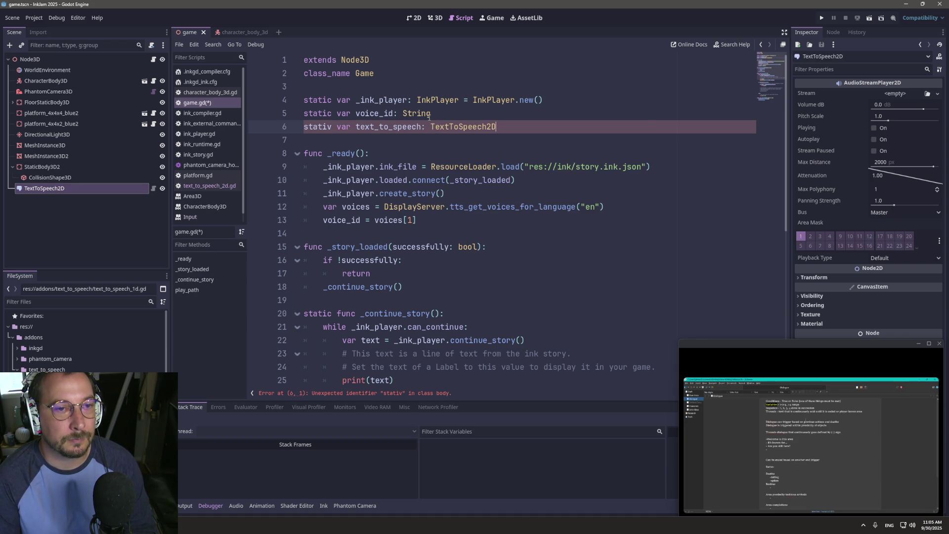
left_click(336, 128)
key("BackSpace")
type("c")
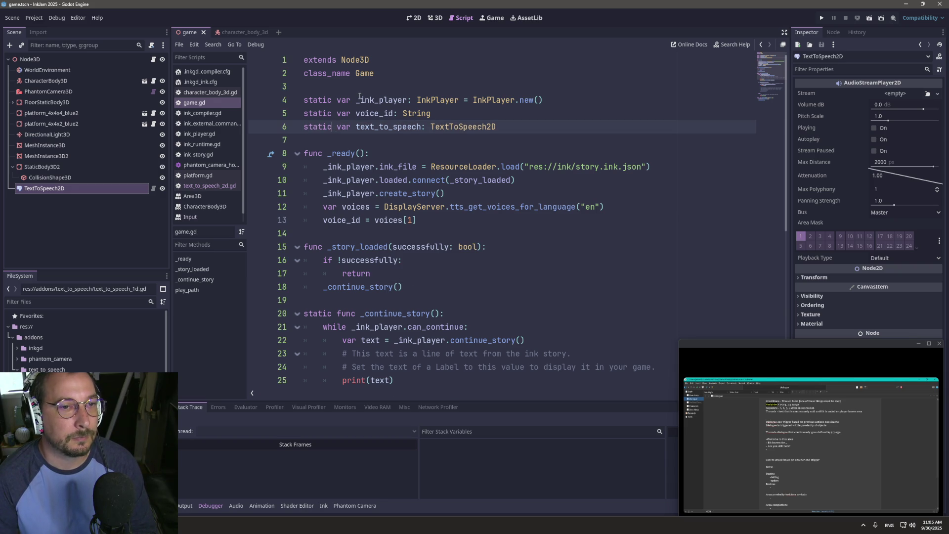
- Add 'text_to_speech = $TextToSpeech2D' as the first line of _ready()
left_click(388, 153)
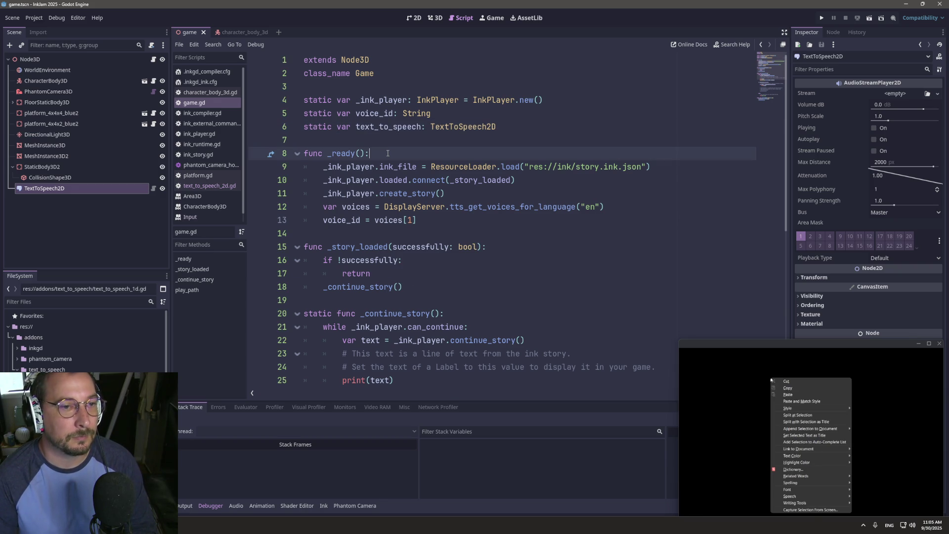
key("Return")
type("text_to_speech = ")
type("$")
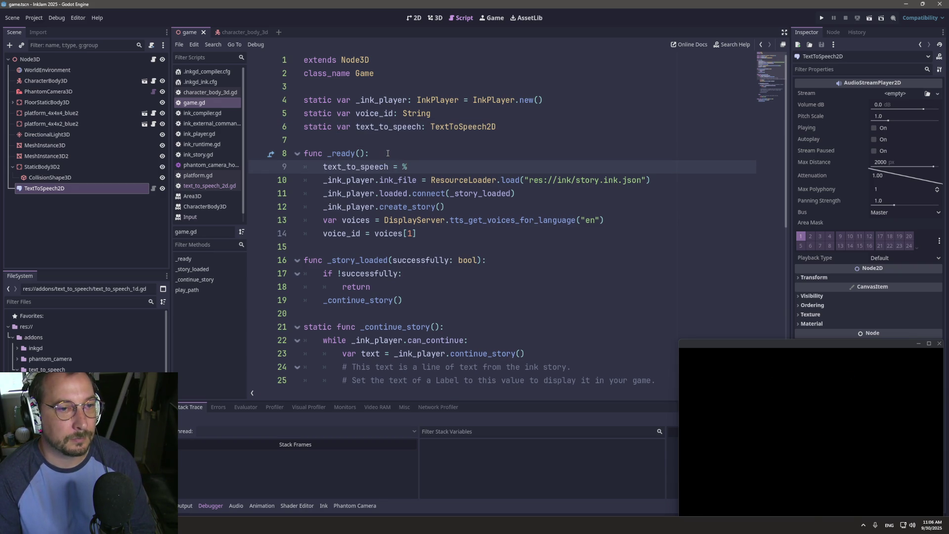
type("tex")
key("Return")
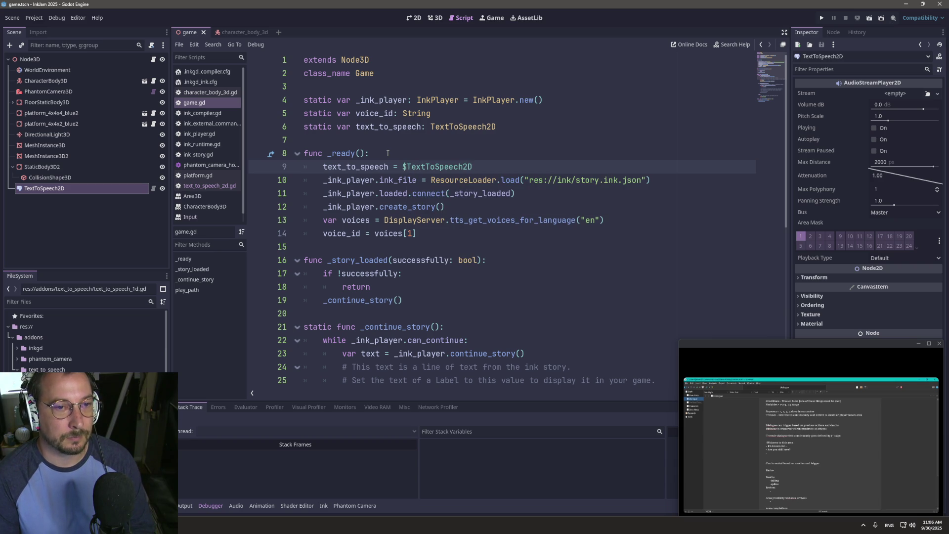
left_click(388, 167)
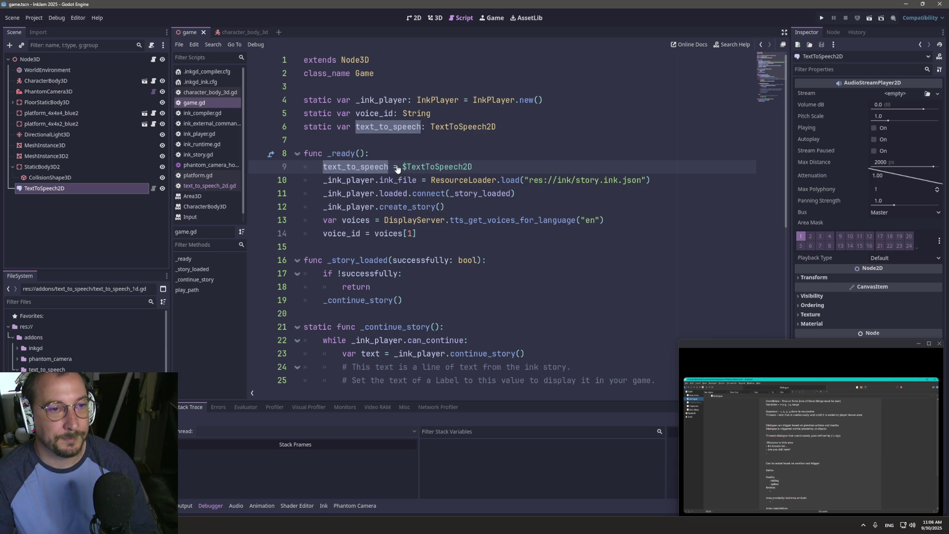
scroll(423, 207, "down", 4)
- Add a text_to_speech.say(text) call after the tts_speak line
left_click(549, 245)
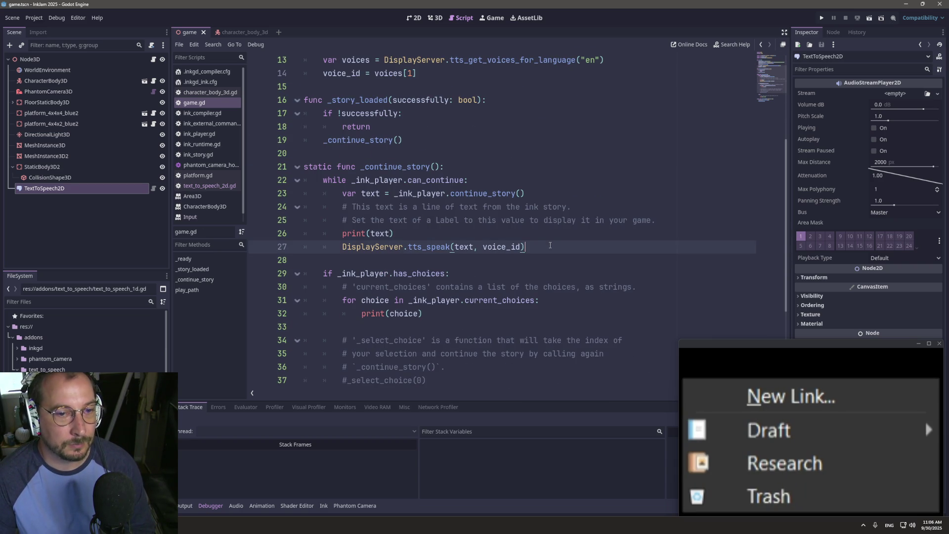
key("Return")
type("text_to_speech.")
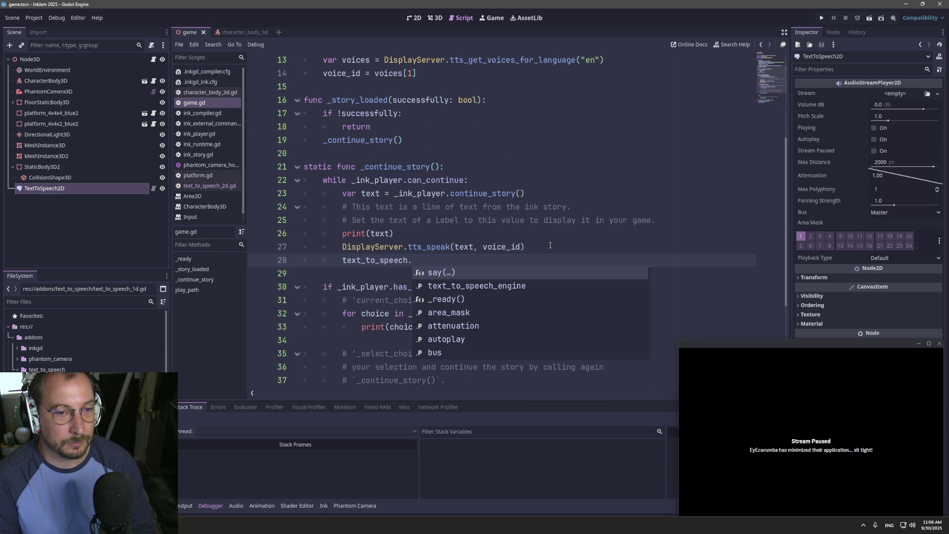
type("say(")
key("Return")
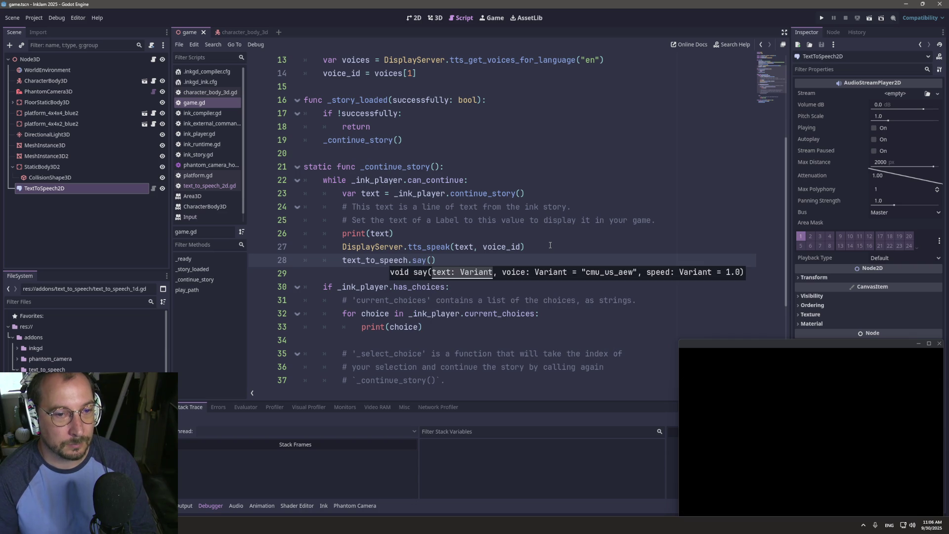
left_click(460, 246)
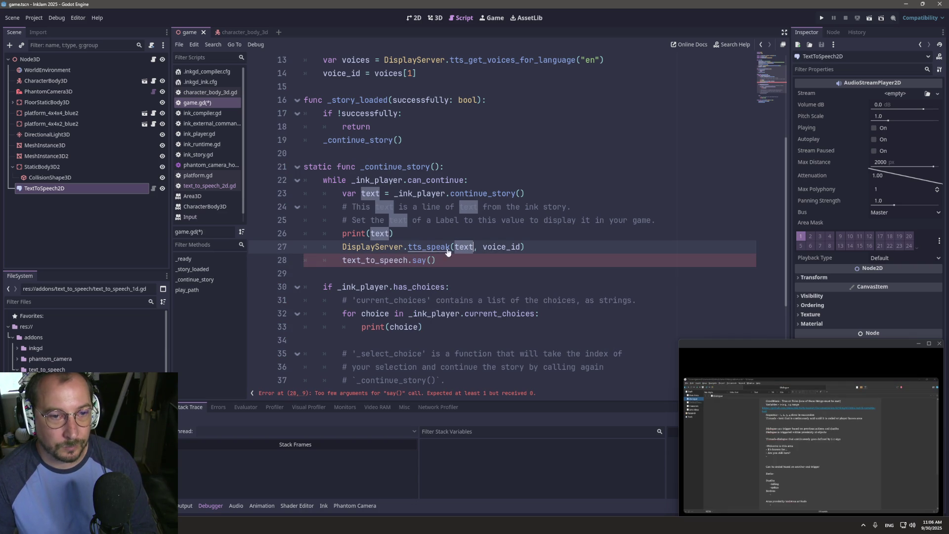
left_click(432, 260)
type("text")
- Comment out the DisplayServer tts_speak line, save, and run the game
left_click(346, 246)
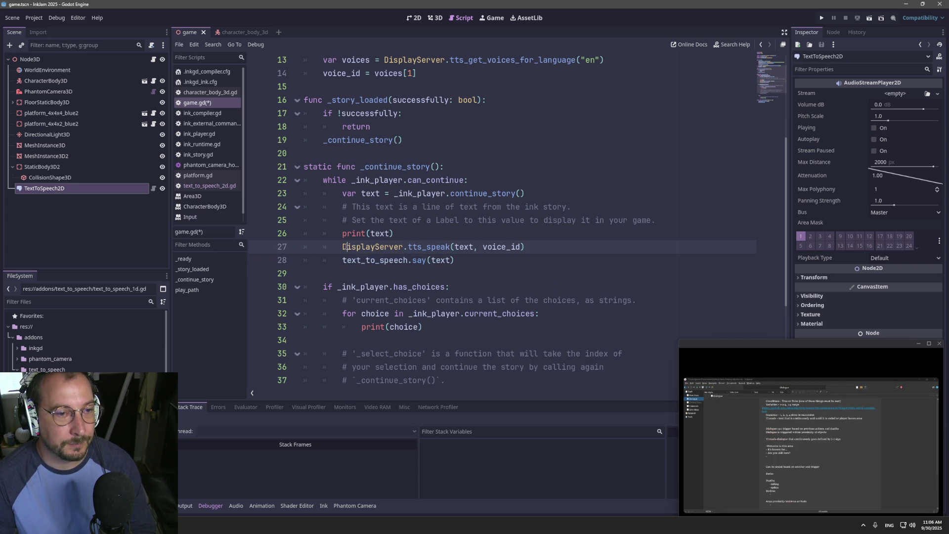
type("#")
key("ctrl+s")
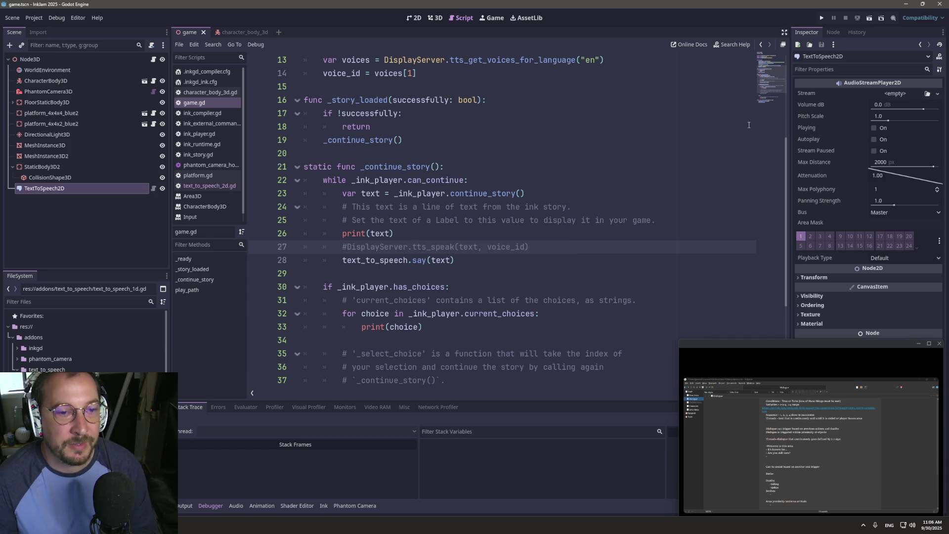
left_click(820, 18)
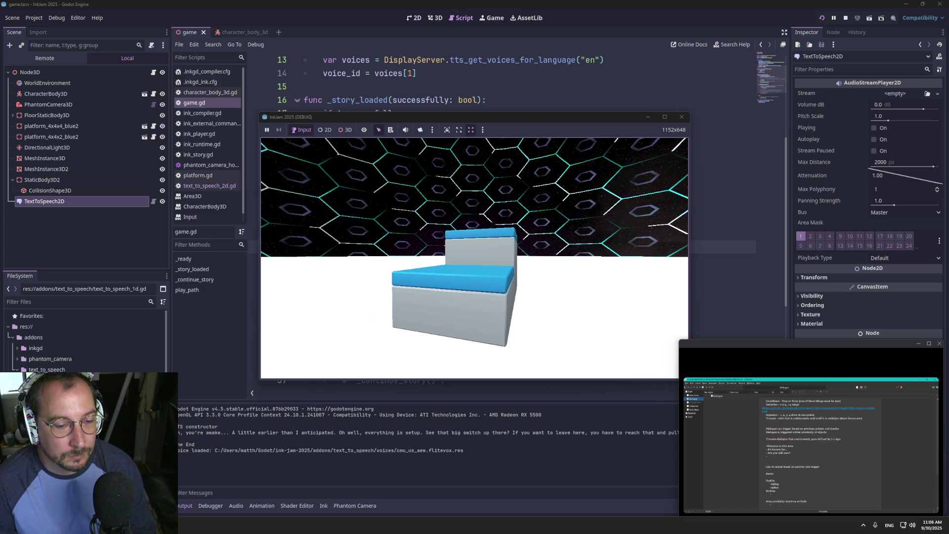
key("super+Tab")
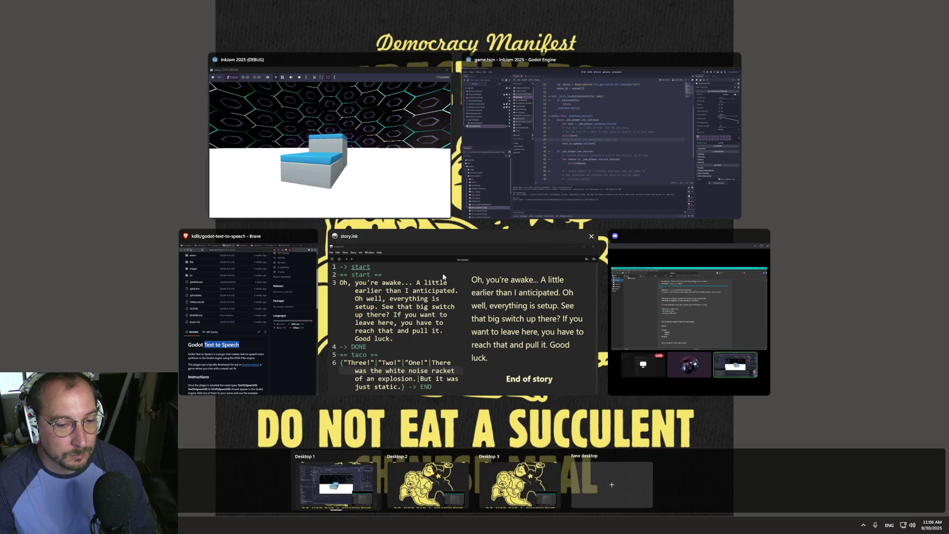
- Scroll the godot-text-to-speech GitHub README to its usage example code
left_click(249, 384)
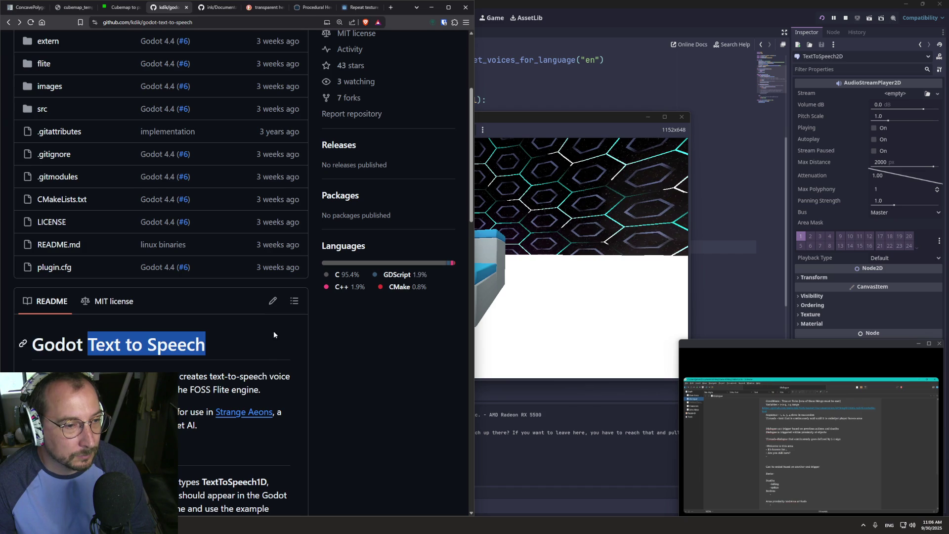
scroll(274, 330, "down", 1)
scroll(274, 331, "down", 2)
scroll(186, 425, "down", 3)
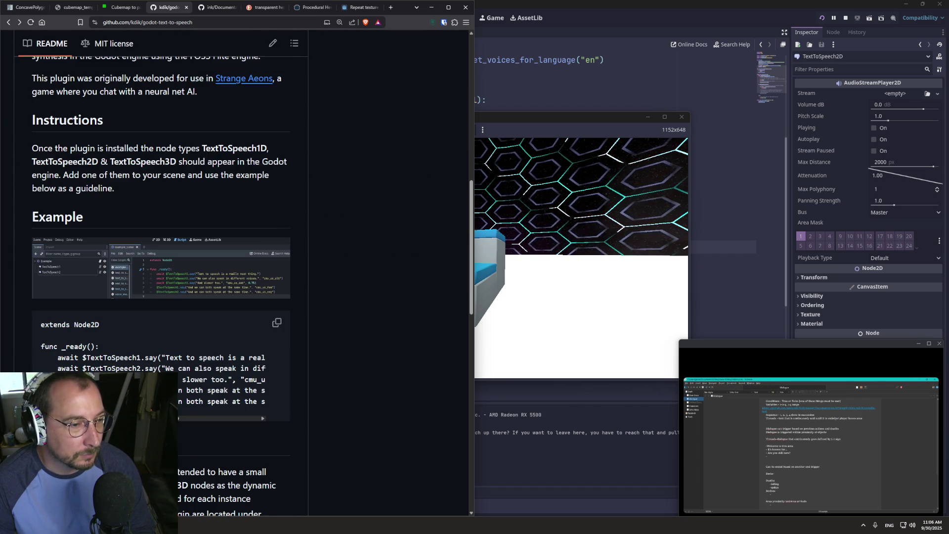
scroll(185, 423, "right", 5)
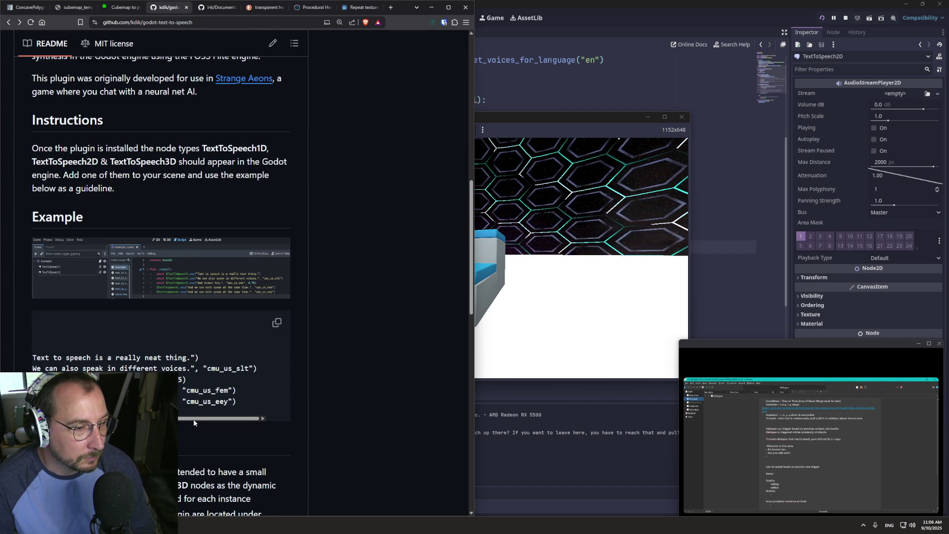
scroll(183, 422, "right", 3)
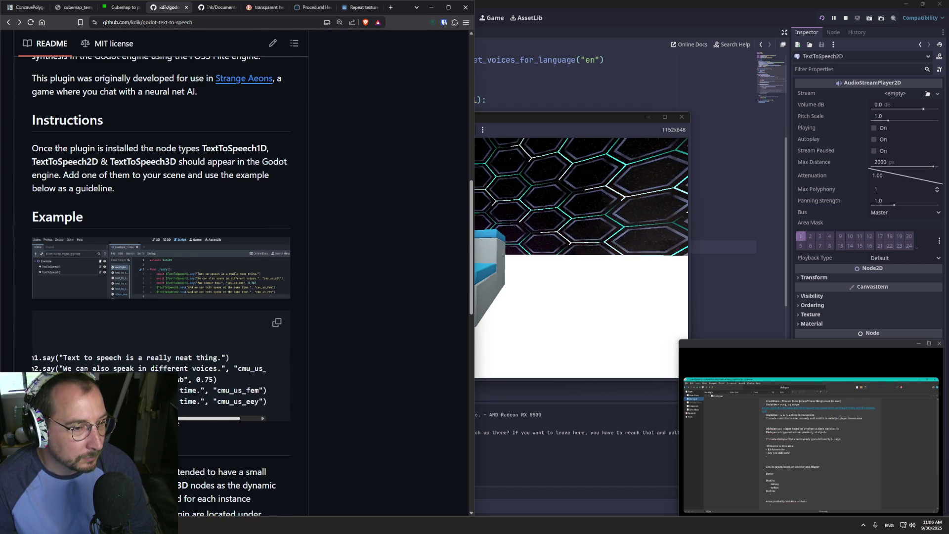
scroll(188, 428, "down", 2)
scroll(193, 425, "down", 5)
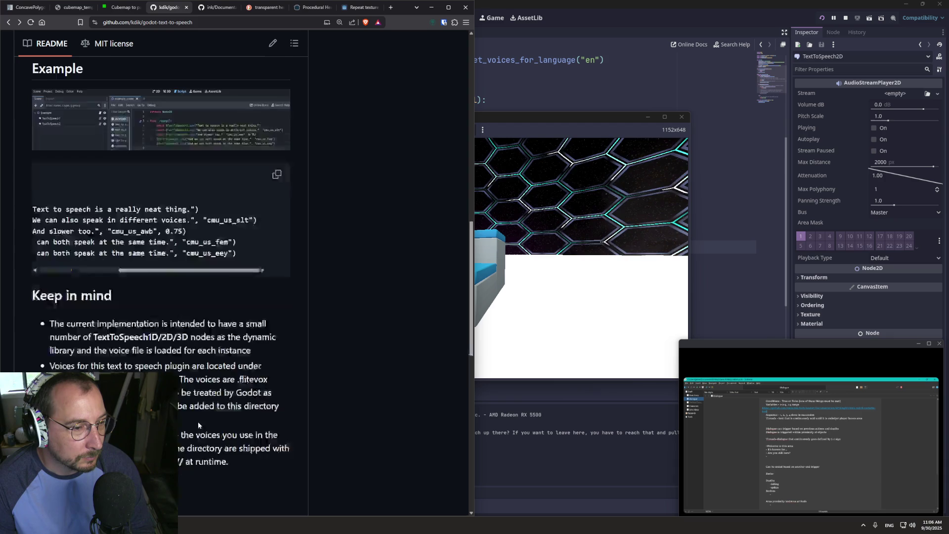
scroll(206, 388, "up", 10)
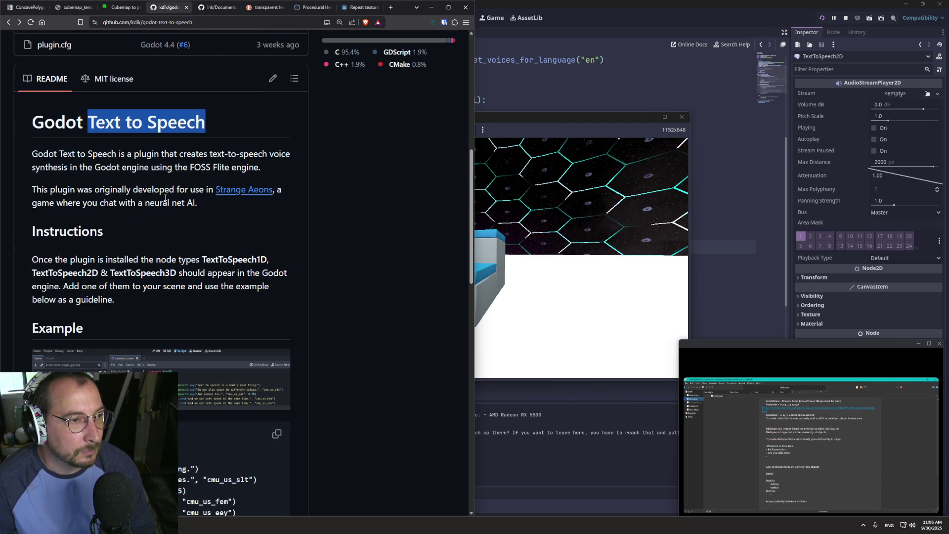
mouse_move(165, 198)
left_mouse_down()
mouse_move(24, 206)
mouse_move(148, 217)
mouse_move(53, 277)
mouse_move(79, 269)
left_mouse_up()
left_click(66, 207)
scroll(79, 269, "down", 1)
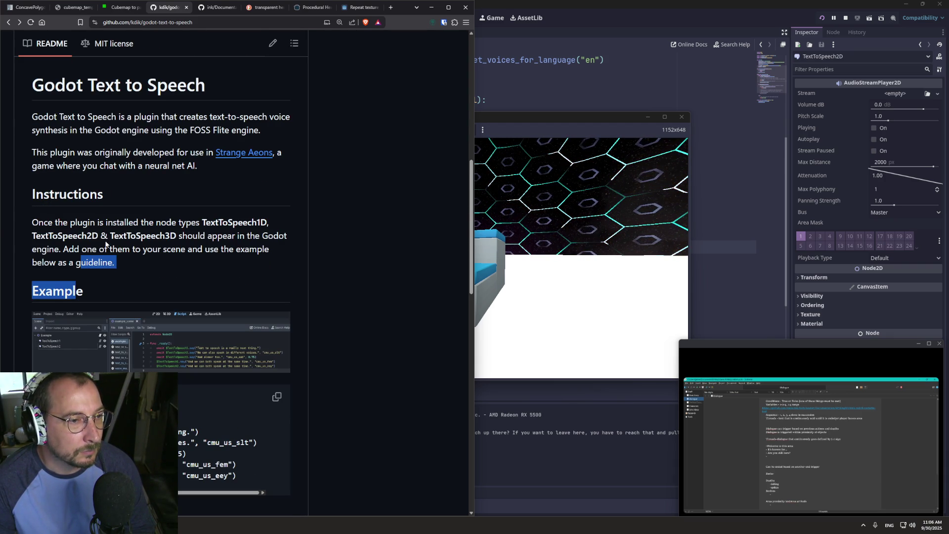
left_click(107, 267)
left_click_drag(185, 493, 124, 493)
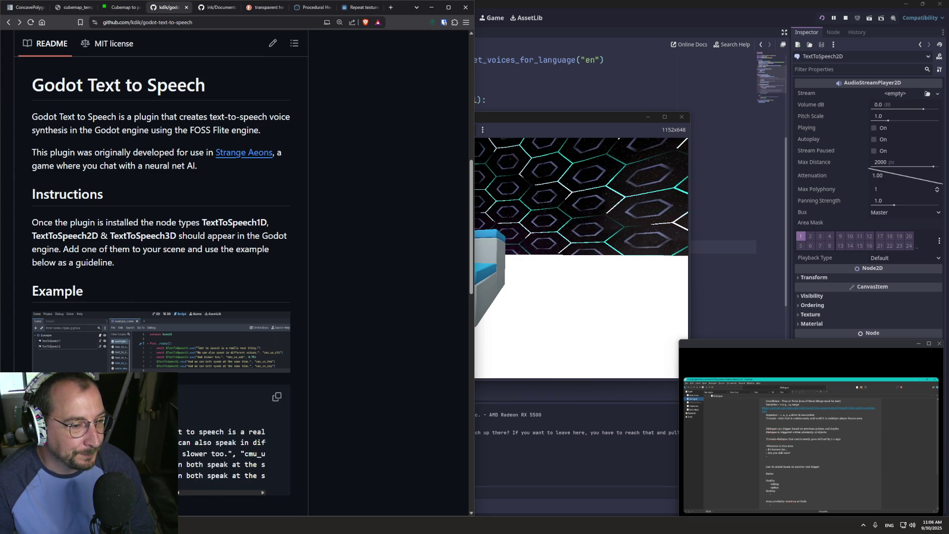
scroll(161, 296, "down", 3)
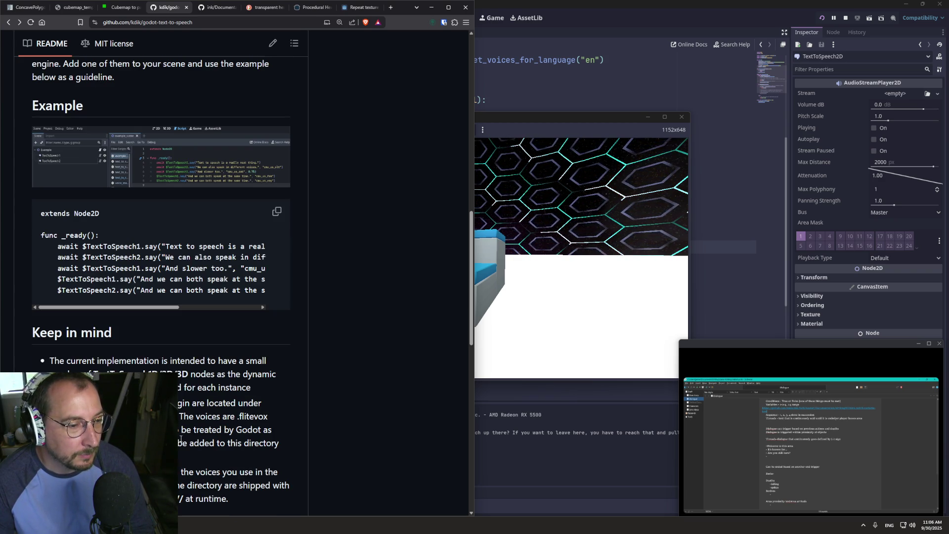
- Open the TextToSpeech2D class script from game.gd, then return to the README
left_click(587, 68)
scroll(379, 140, "up", 4)
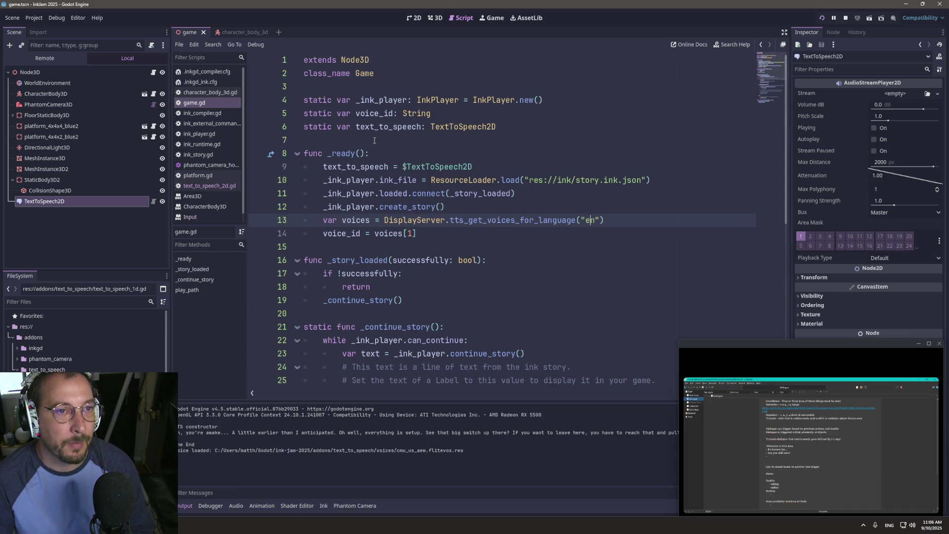
left_click(434, 130, "ctrl")
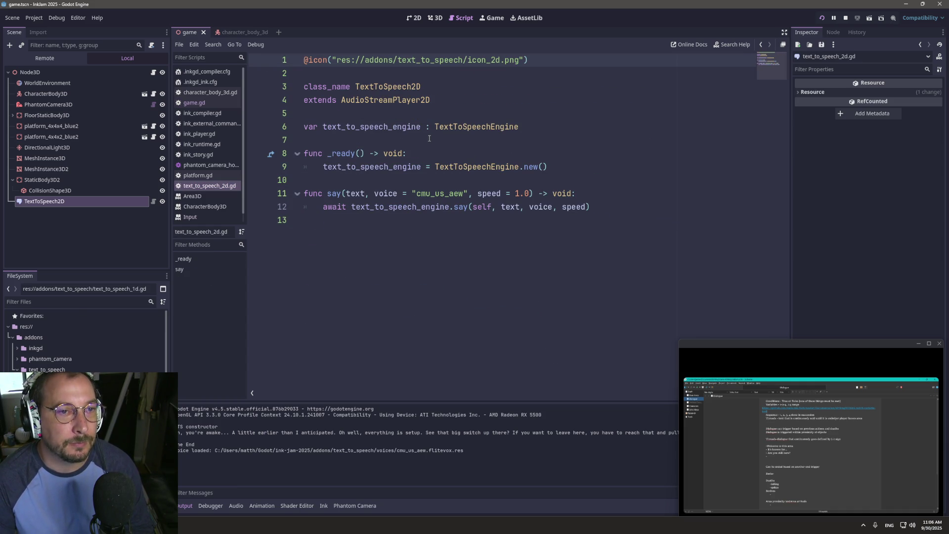
left_click(371, 88, "ctrl")
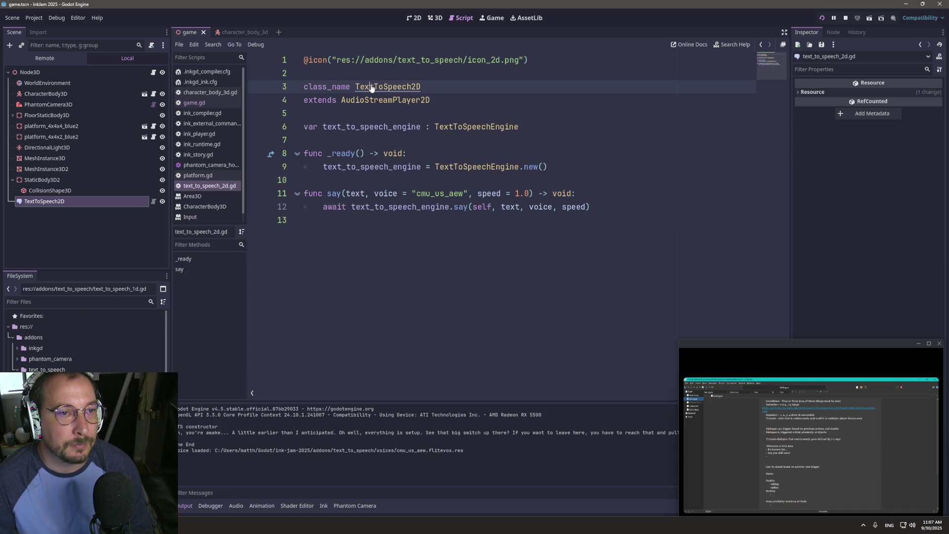
key("alt+Tab")
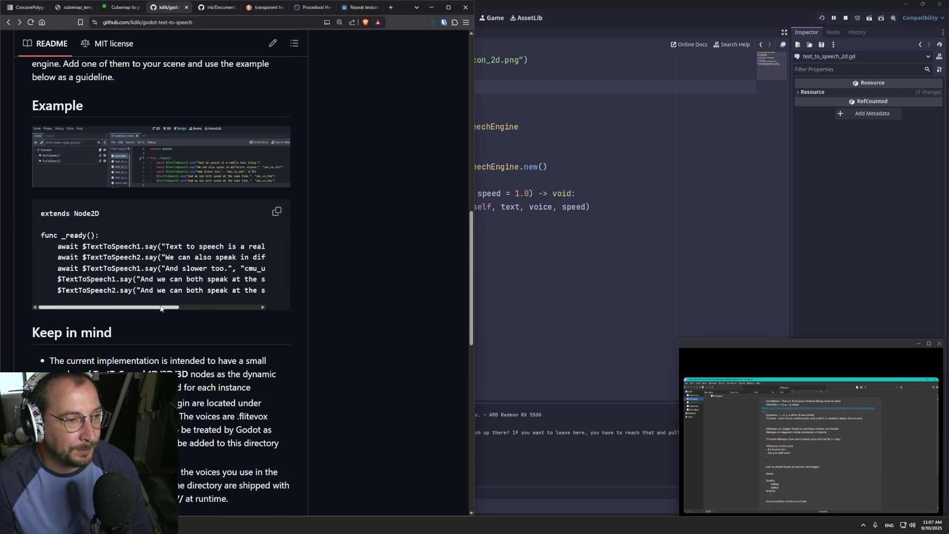
- Scroll the GitHub repository page back up to its file list
left_click(197, 345)
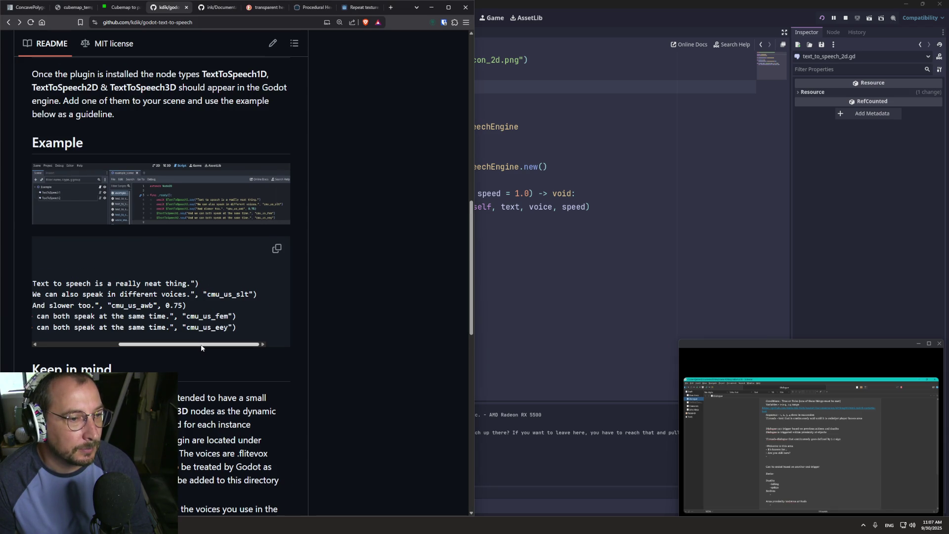
left_click_drag(201, 345, 120, 345)
scroll(144, 202, "up", 8)
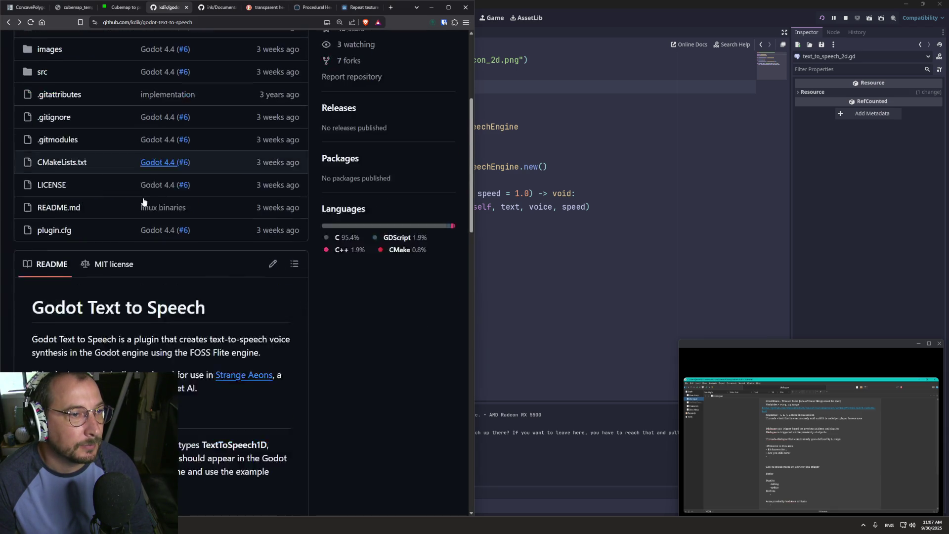
scroll(143, 202, "down", 15)
scroll(139, 185, "down", 5)
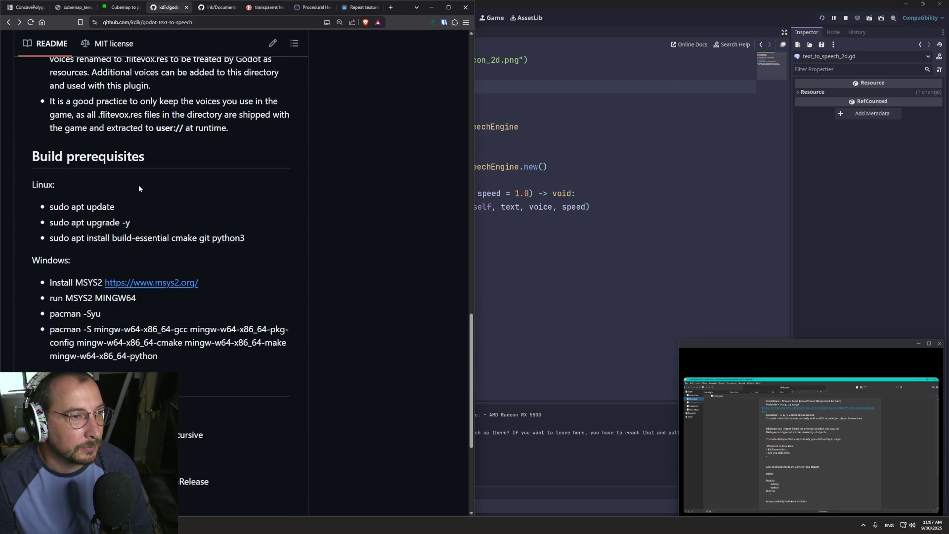
scroll(138, 186, "up", 5)
scroll(138, 198, "up", 4)
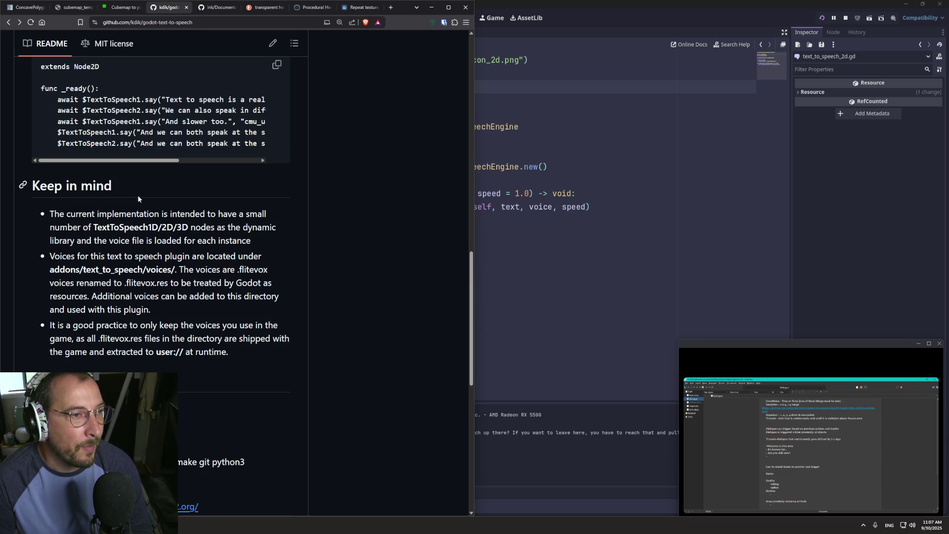
scroll(132, 282, "up", 9)
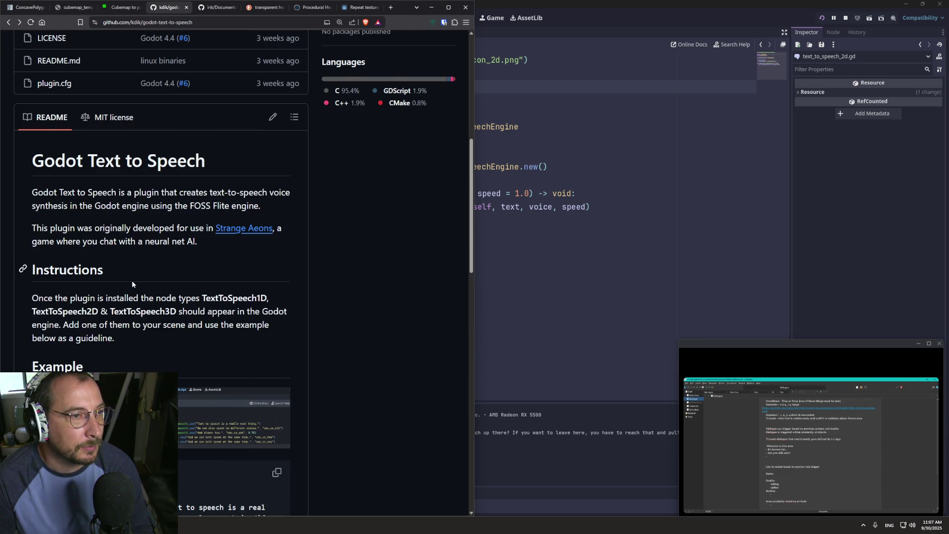
scroll(131, 280, "up", 6)
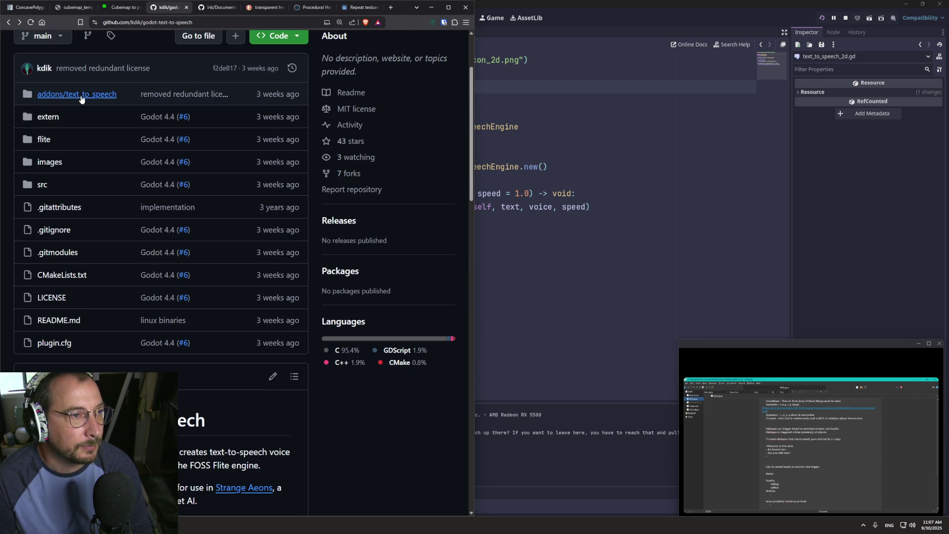
- Browse addons/text_to_speech/voices, select cmu_us_aew.flitevox.res, and return to Godot
left_click(85, 94)
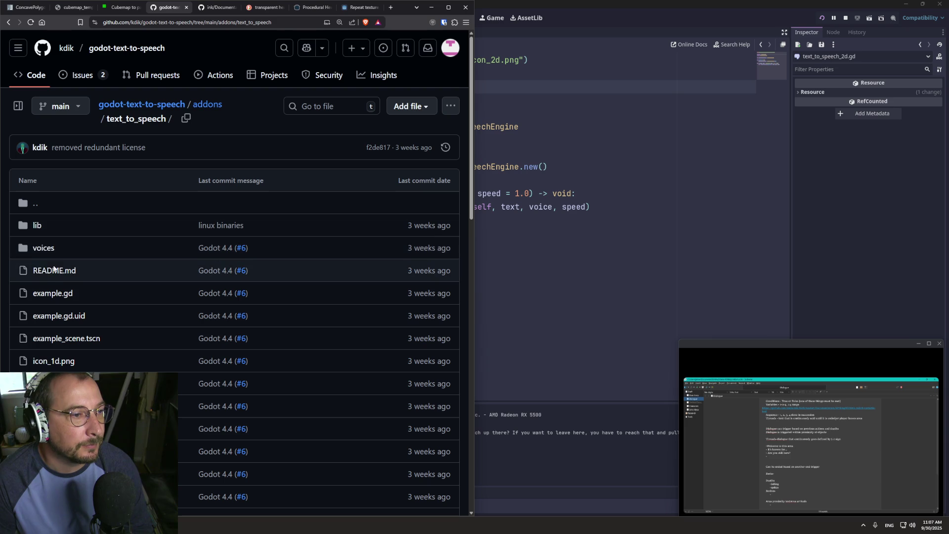
left_click(54, 254)
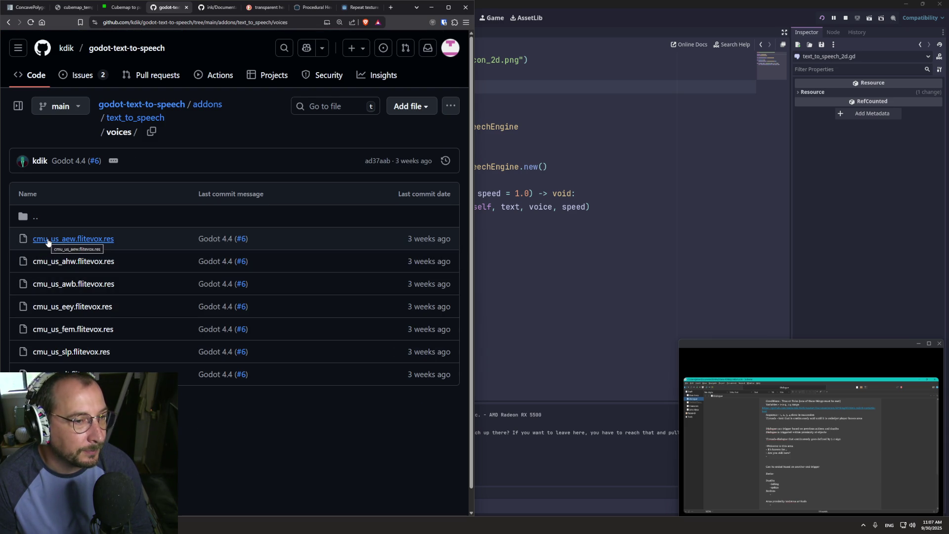
left_click_drag(115, 238, 32, 239)
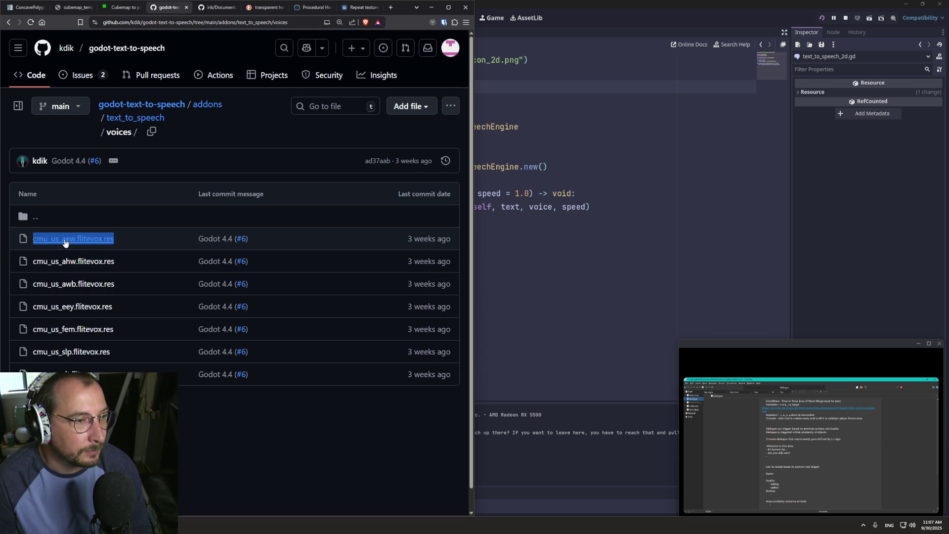
left_click(596, 201)
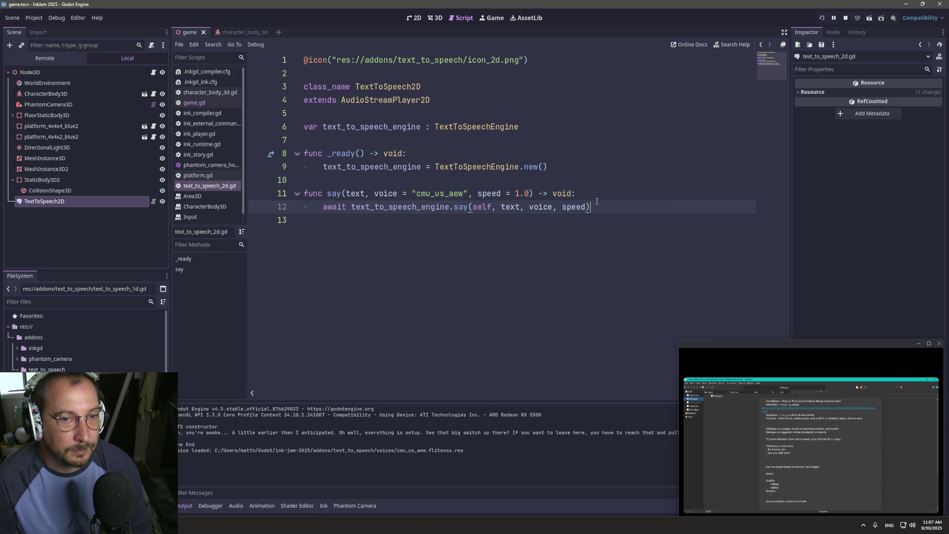
- Look up the voice argument of the TextToSpeech2D say() function
left_click(509, 204)
key("Up")
left_click(536, 207)
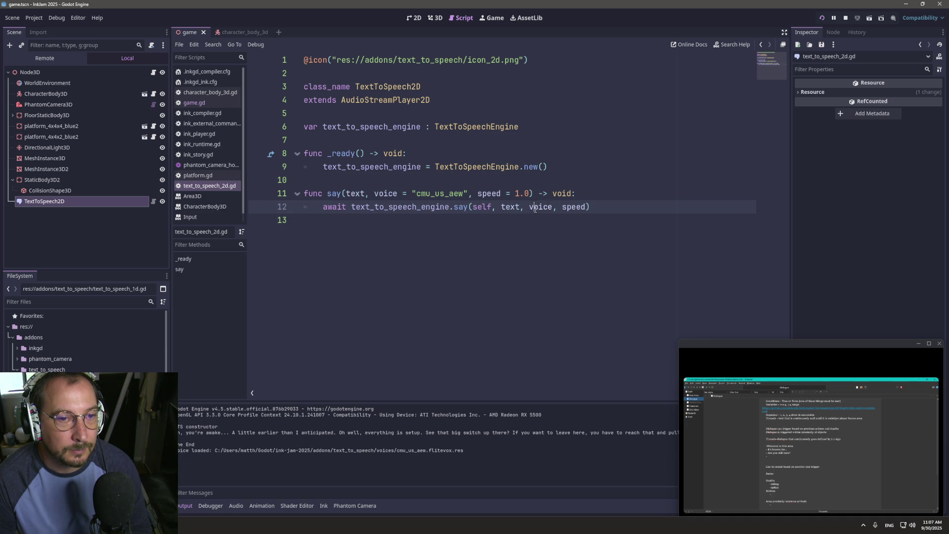
- In game.gd, change line 28 to text_to_speech.say(text, "cmu_us_aew")
left_click(761, 44)
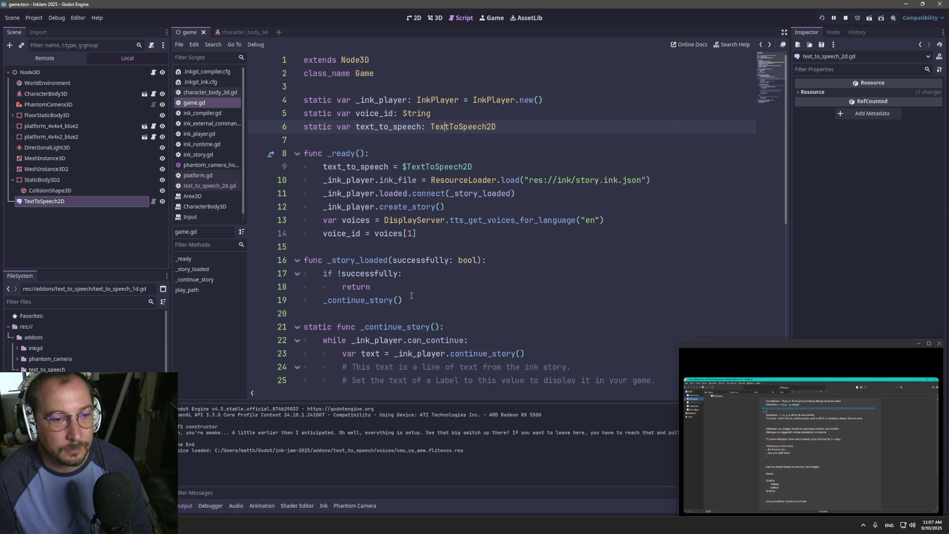
scroll(480, 317, "down", 4)
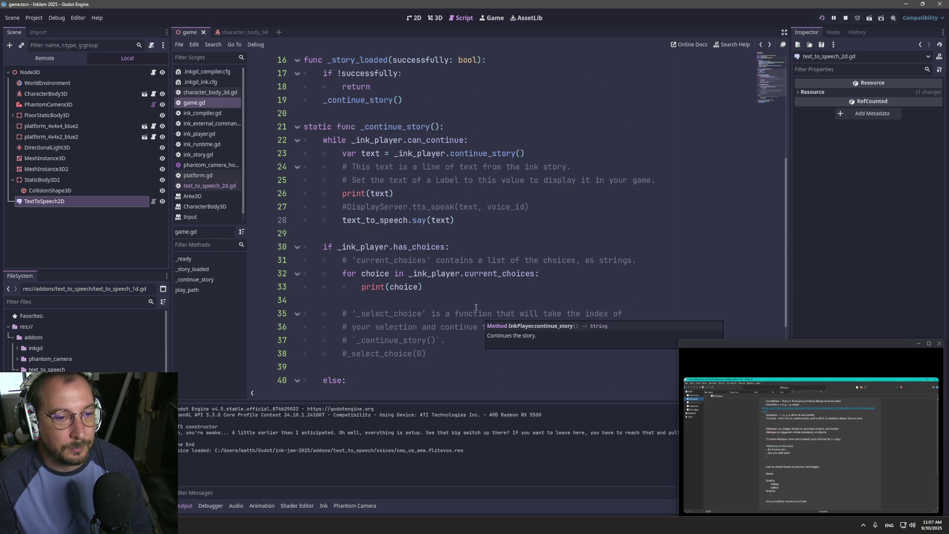
left_click(451, 261)
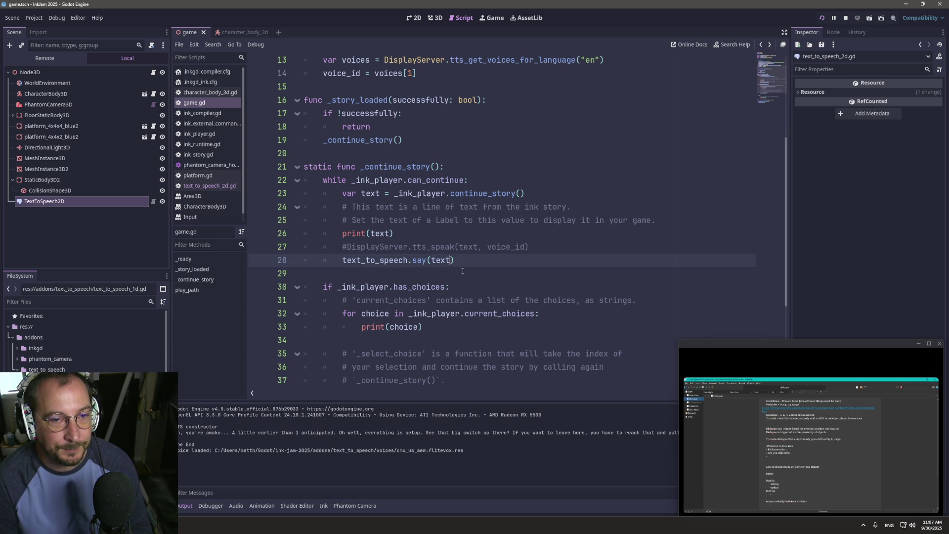
type(", cmu_us_aew.flitevox.res")
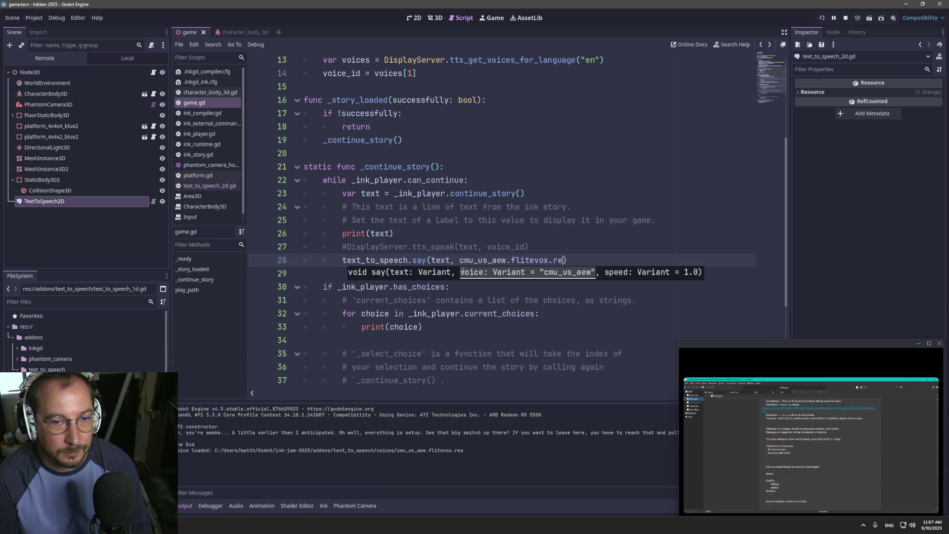
key("BackSpace")
key("BackSpace")
key("BackSpace")
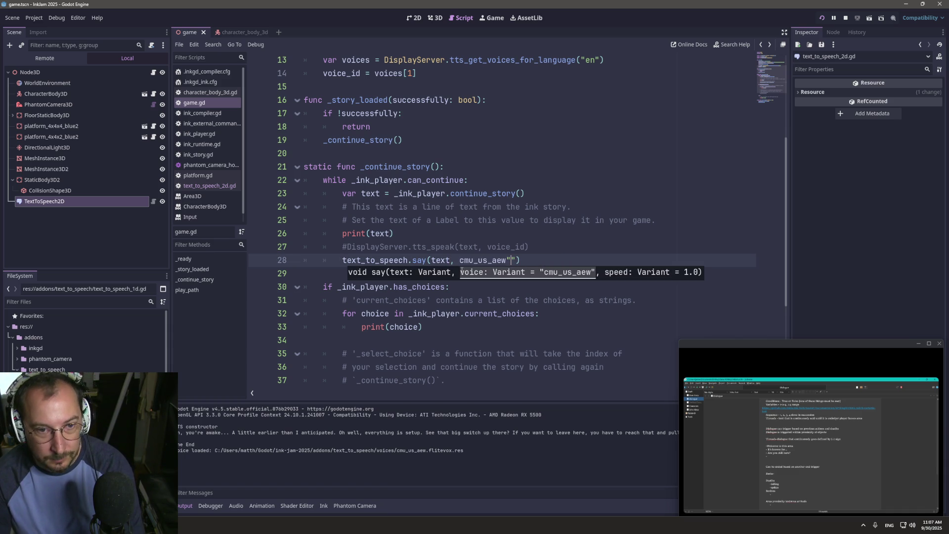
type("\"")
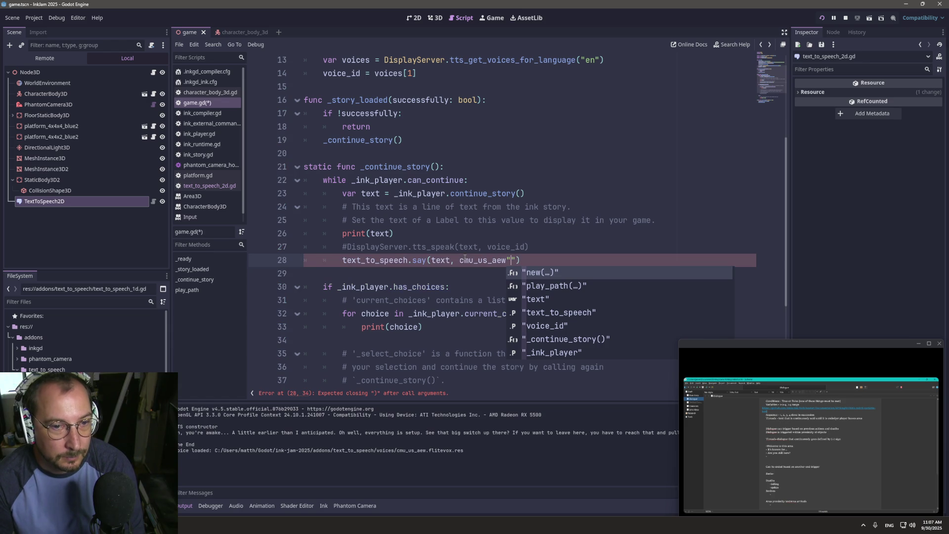
key("Escape")
key("Delete")
left_click(461, 260)
type("\"")
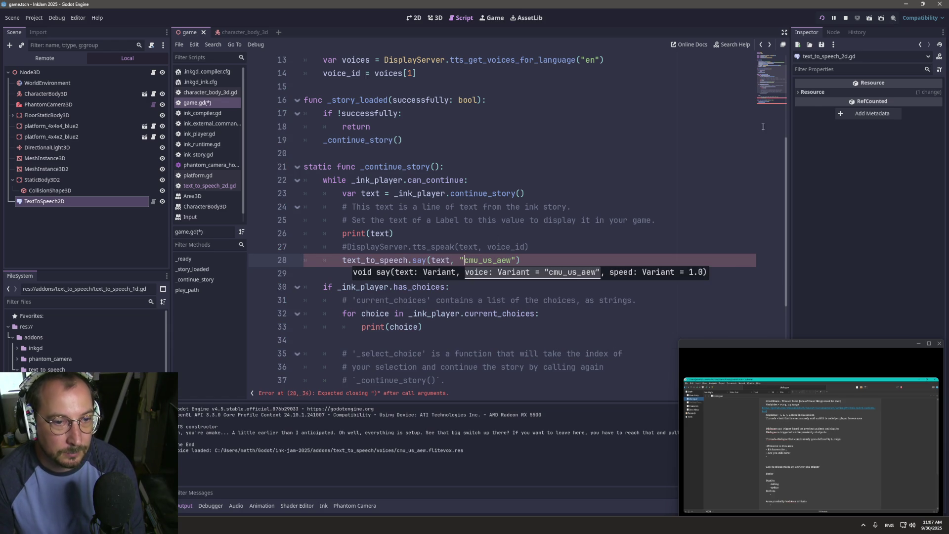
- Run the project to hear the cmu_us_aew voice, comparing against the browser's voice list
left_click(822, 18)
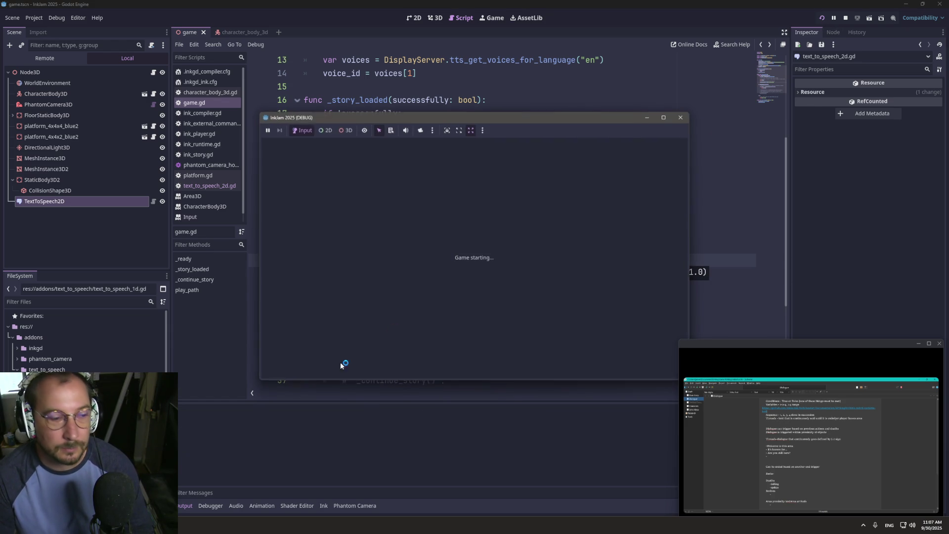
key("alt+Tab")
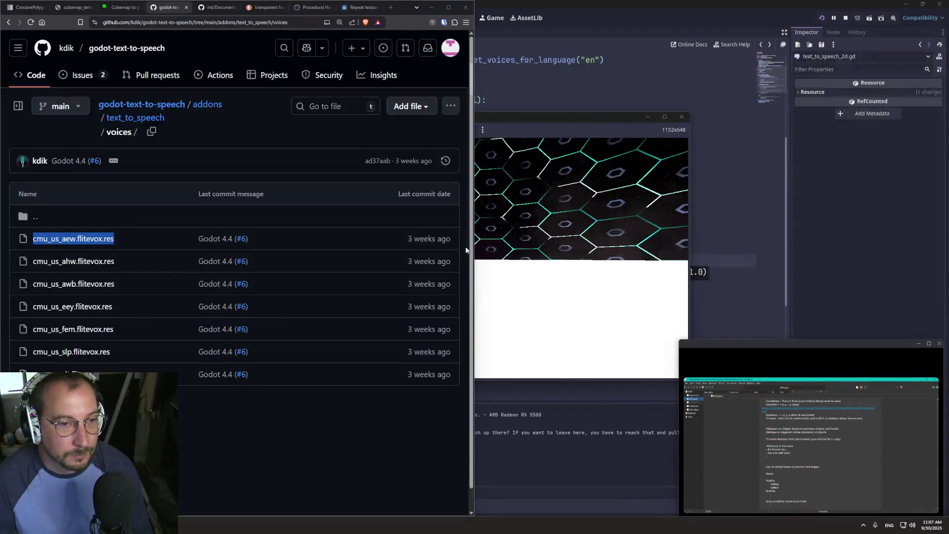
left_click(740, 240)
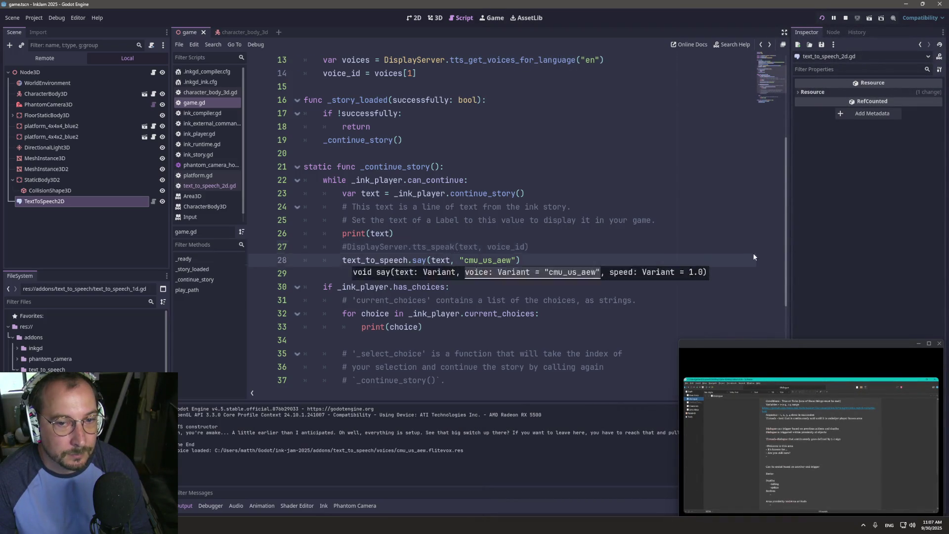
- Switch line 28's voice to cmu_us_ahw and run the game to hear it
left_click(505, 260)
type("h")
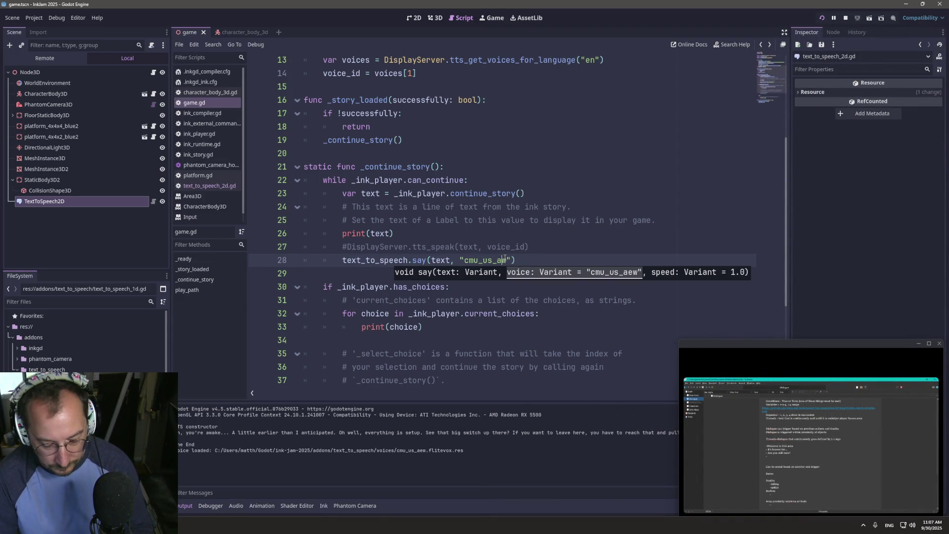
left_click(821, 18)
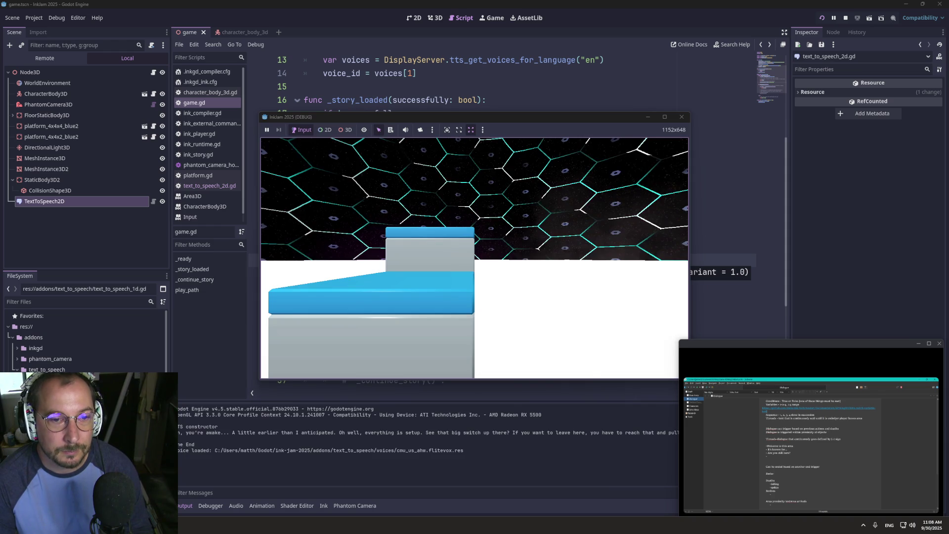
key("super+Tab")
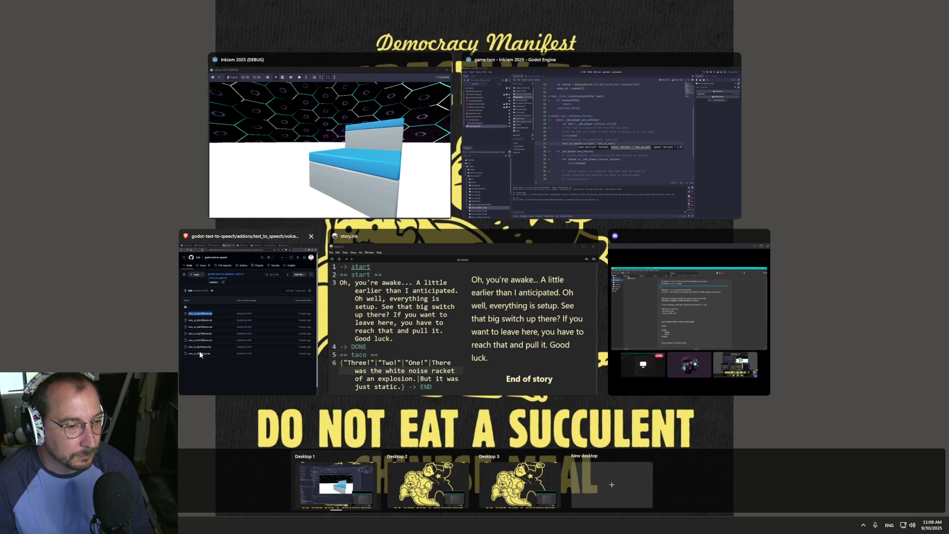
left_click(200, 350)
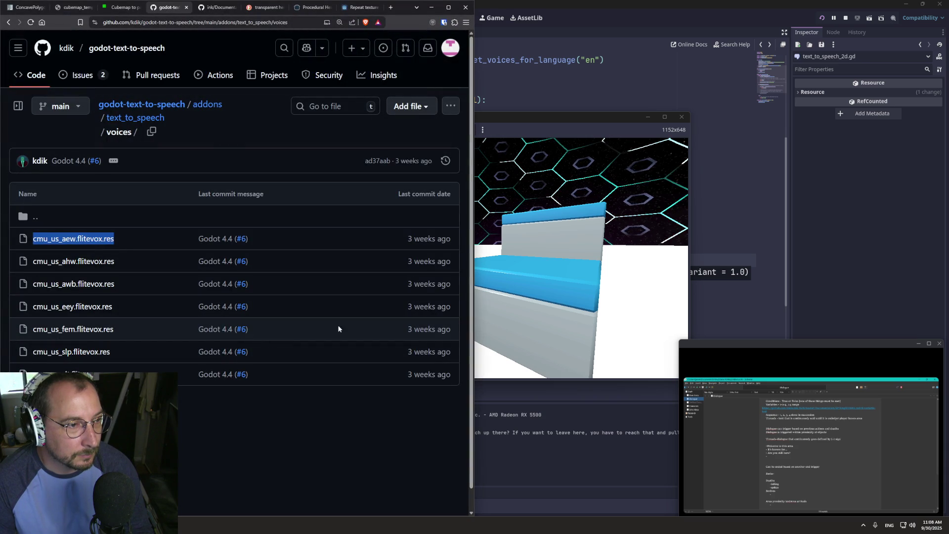
left_click(748, 226)
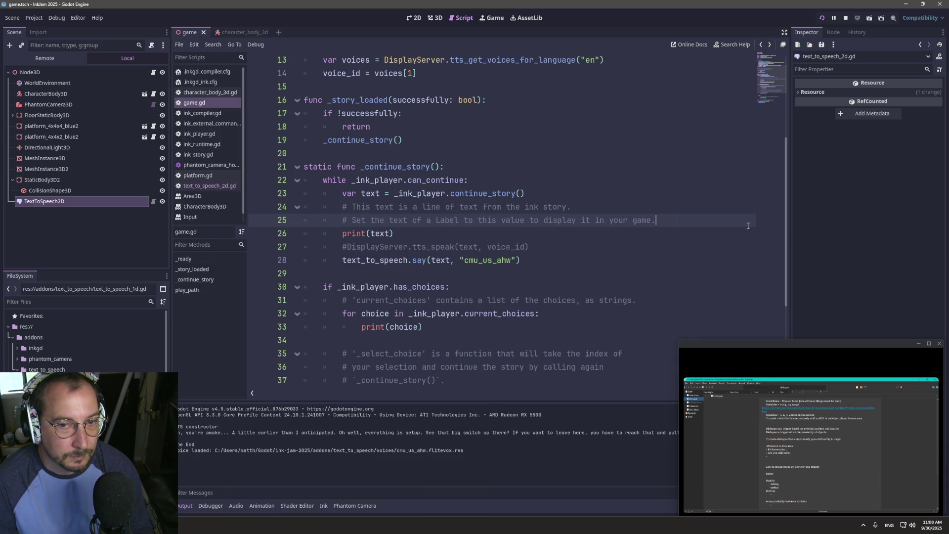
- Switch the voice to cmu_us_awb and rerun the game
left_click(512, 258)
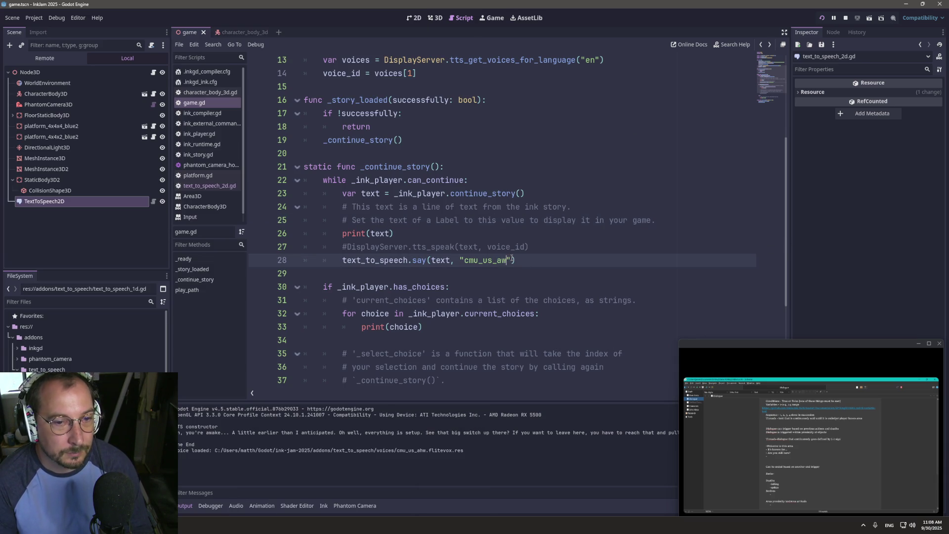
type("b")
left_click(821, 18)
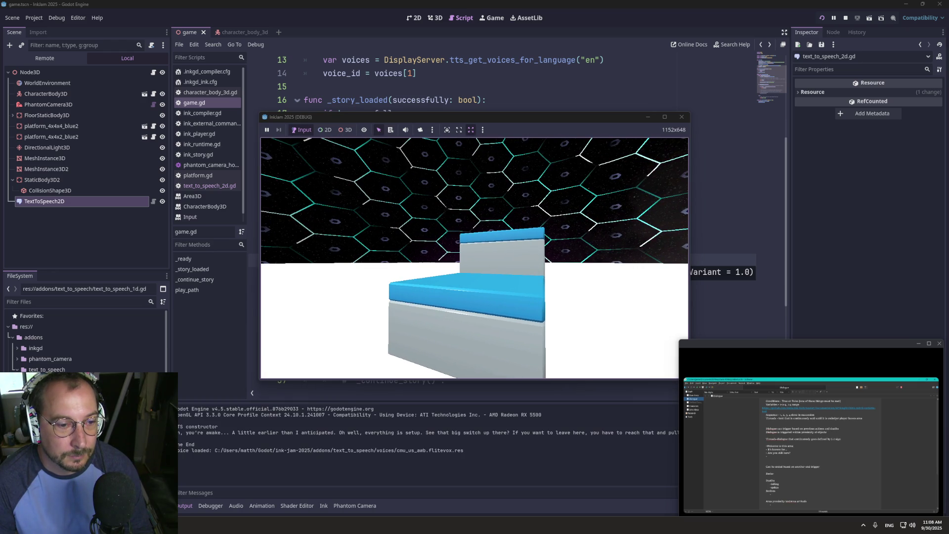
key("super+Tab")
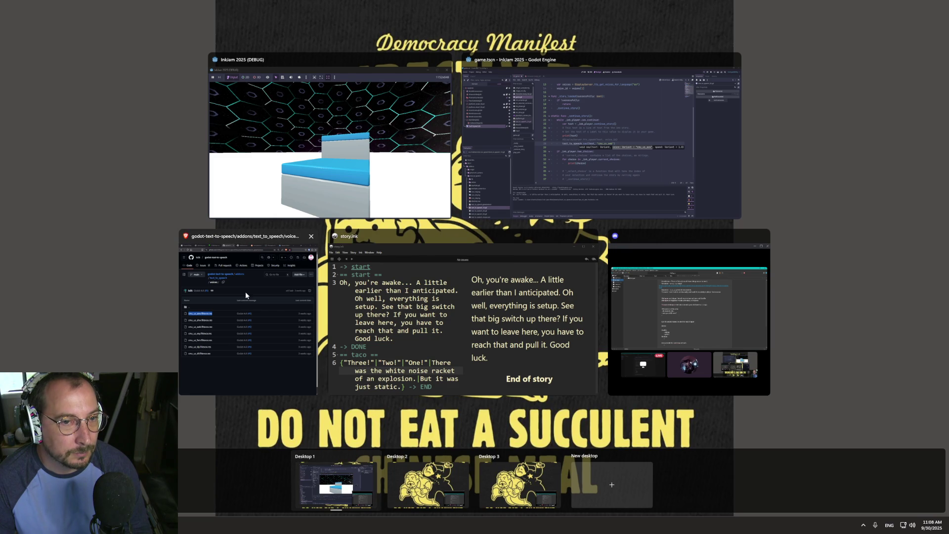
left_click(245, 295)
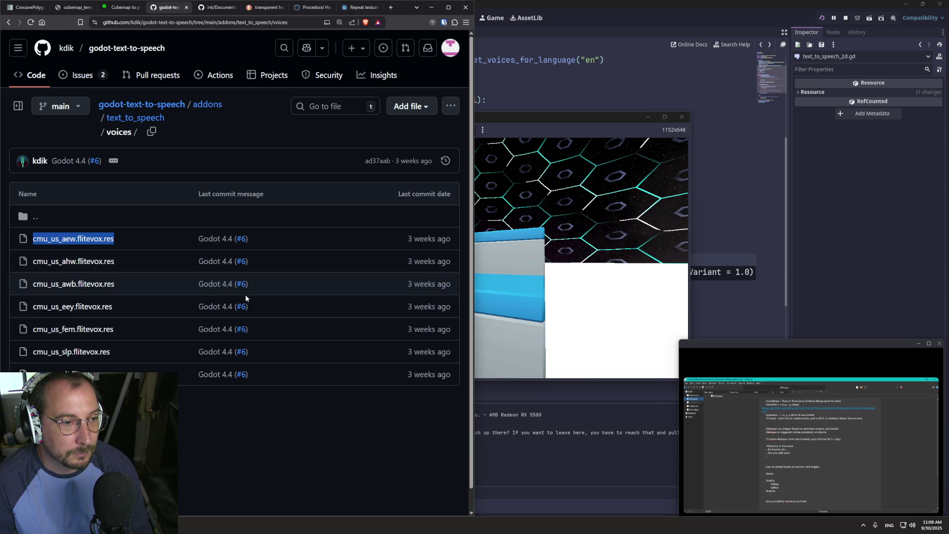
left_click(739, 194)
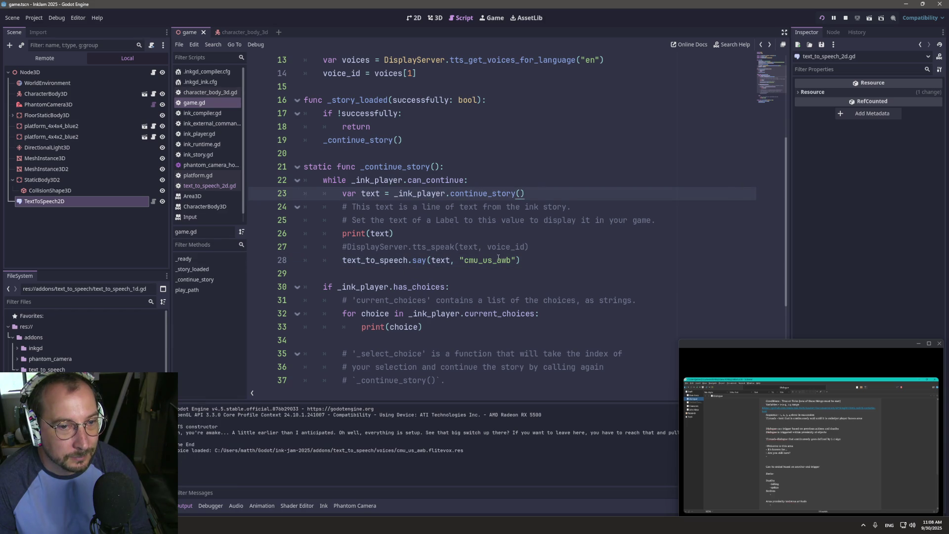
- Change the voice to cmu_us_eey and run the game, stepping the camera back to listen
left_click(512, 260)
key("BackSpace")
key("BackSpace")
key("BackSpace")
type("eey")
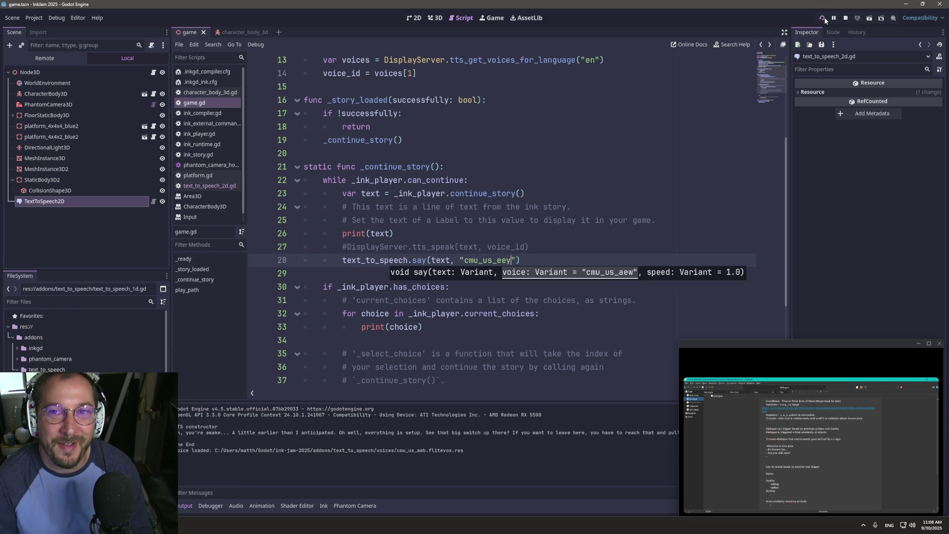
left_click(818, 18)
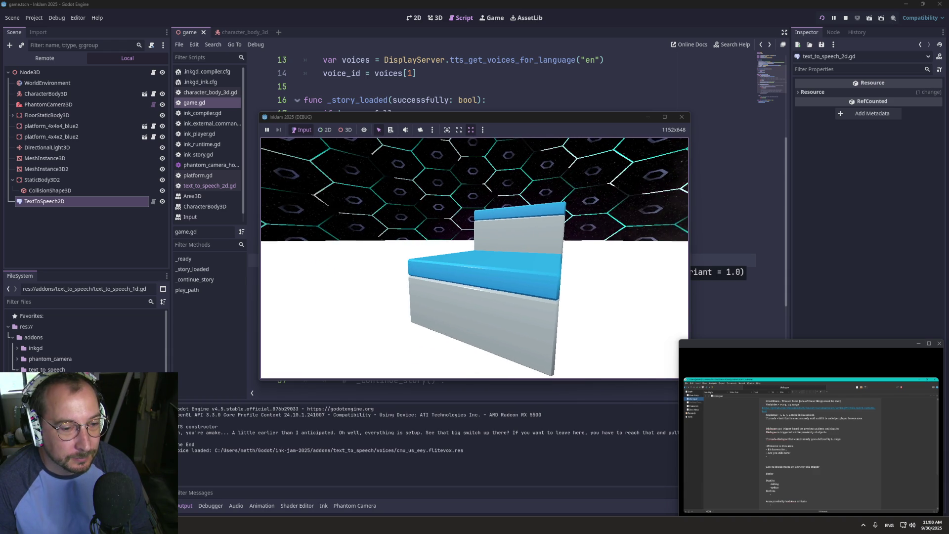
key("s")
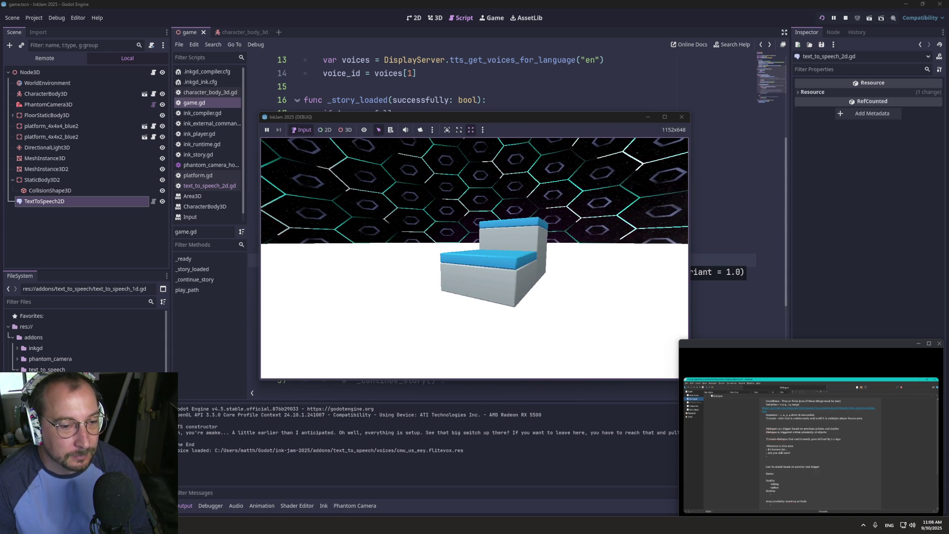
key("super+Tab")
left_click(236, 306)
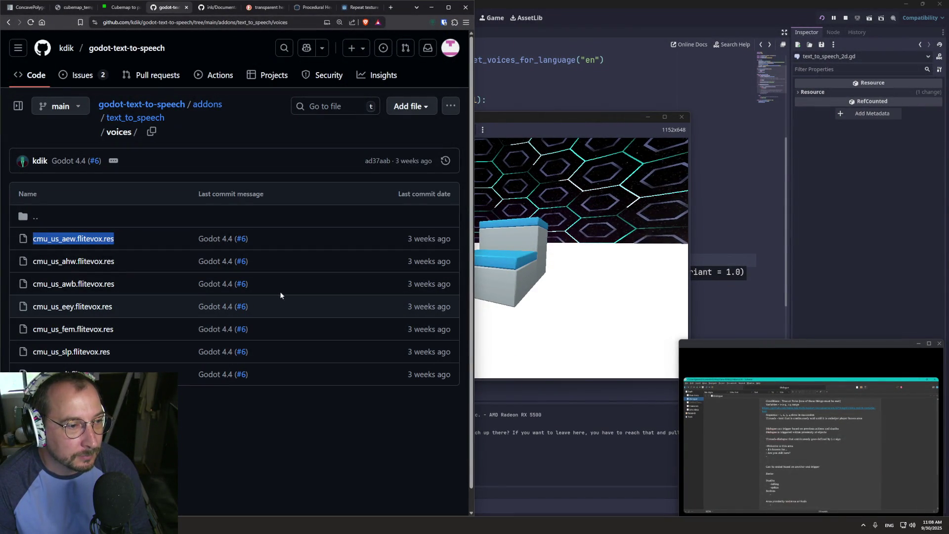
left_click(734, 193)
- Change the voice name to cmu_us_fem and run the game with F5
left_click_drag(497, 260, 511, 260)
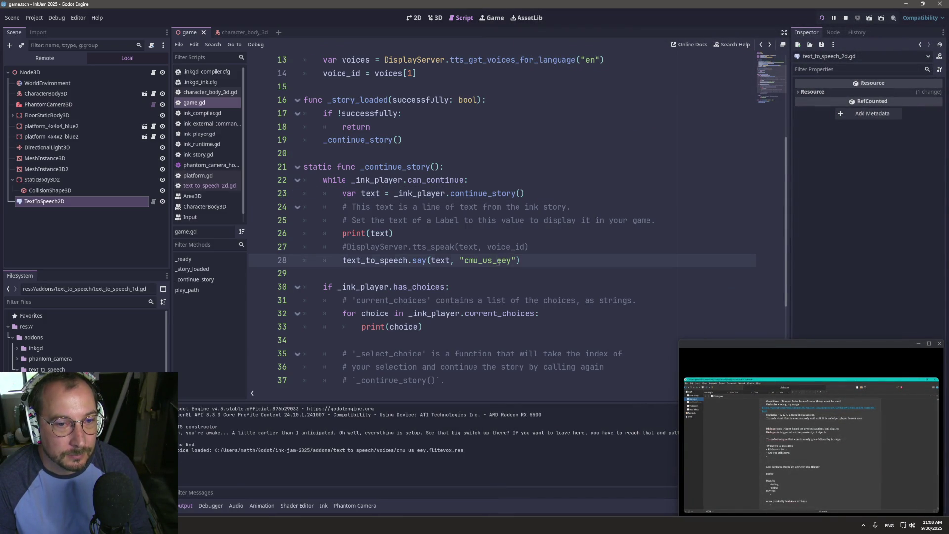
type("fem")
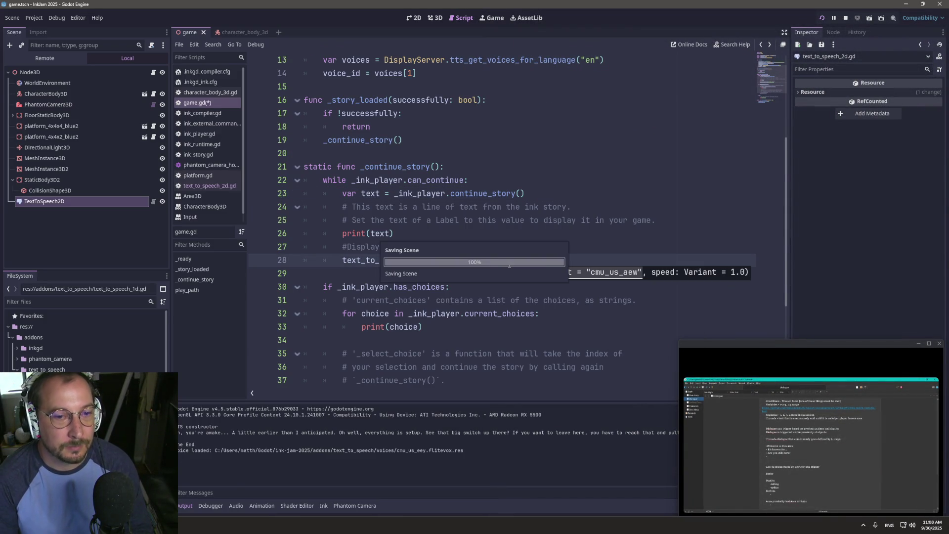
key("F5")
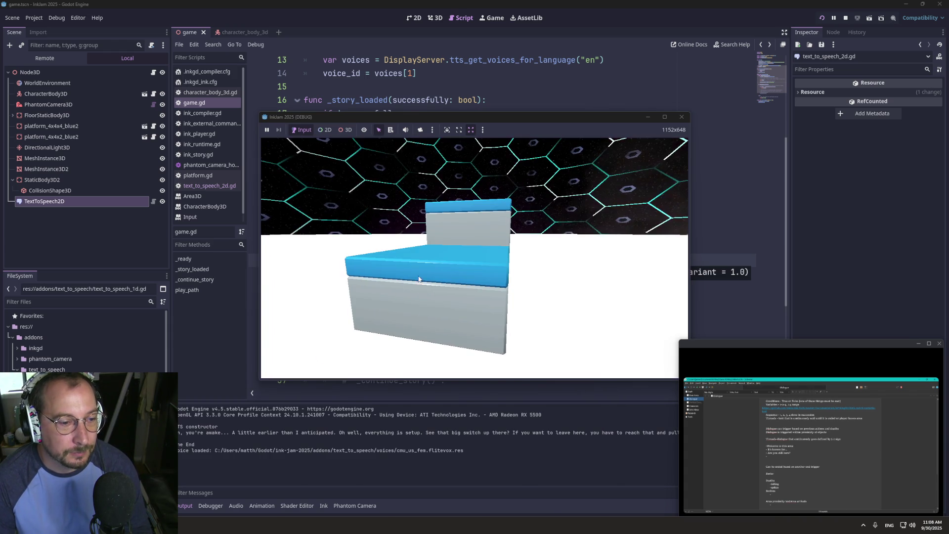
key("super+Tab")
left_click(223, 369)
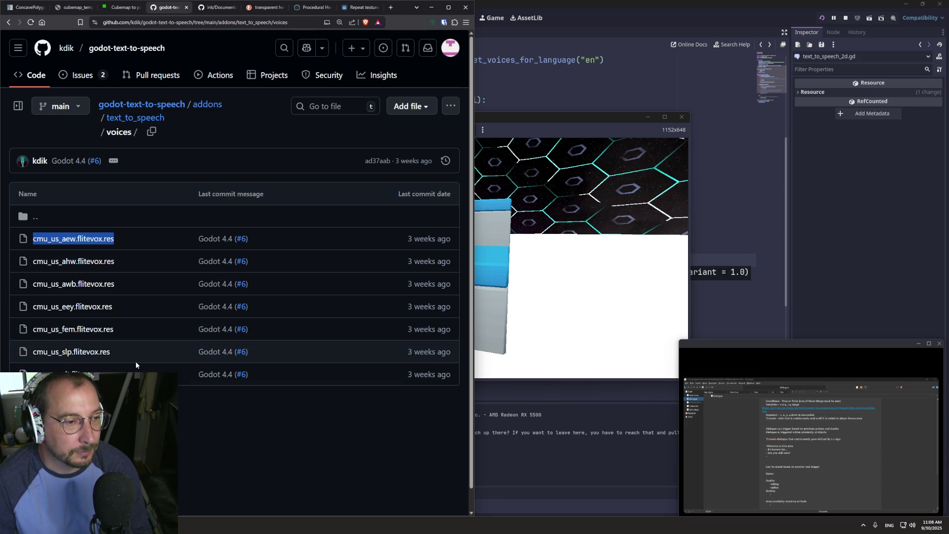
left_click(809, 226)
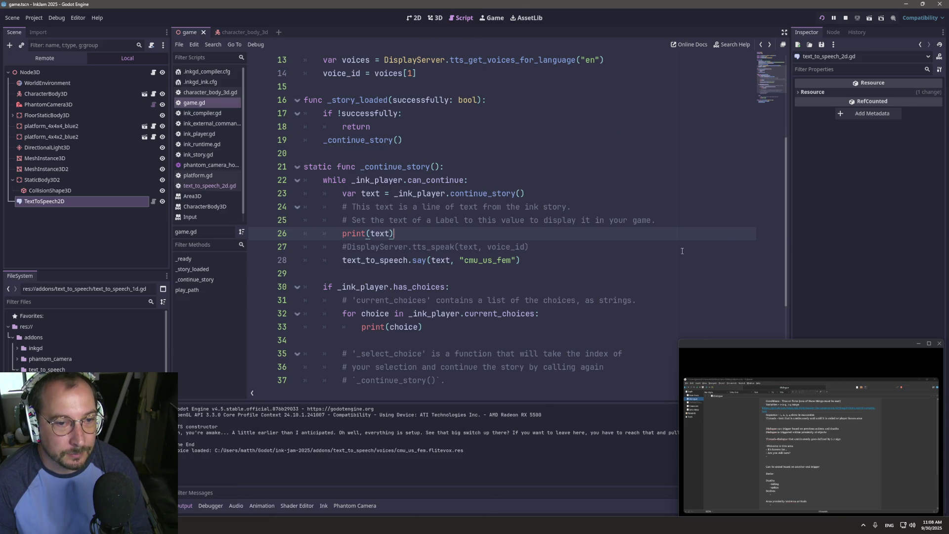
- Replace fem with another voice from the voice file list and rerun the game
left_click(511, 261)
key("BackSpace")
key("BackSpace")
key("BackSpace")
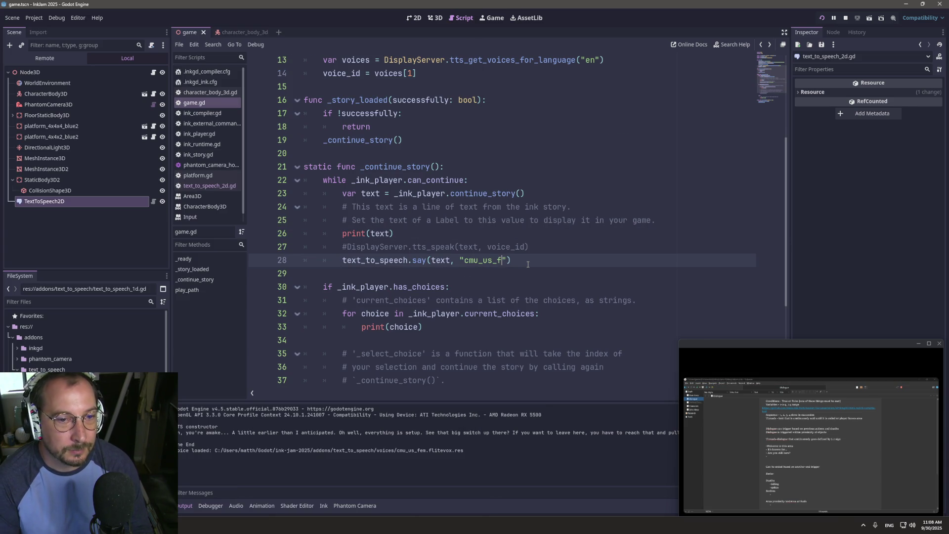
key("alt+Tab")
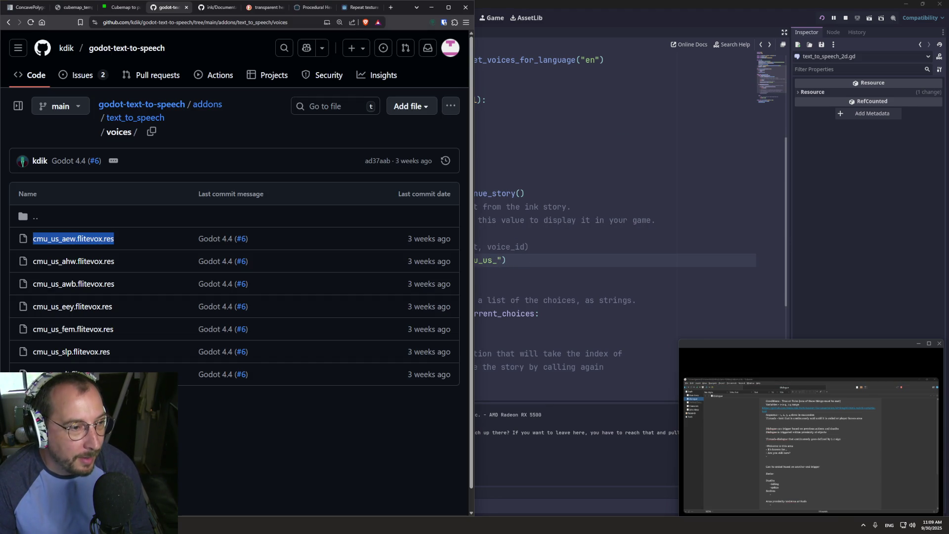
key("alt+Tab")
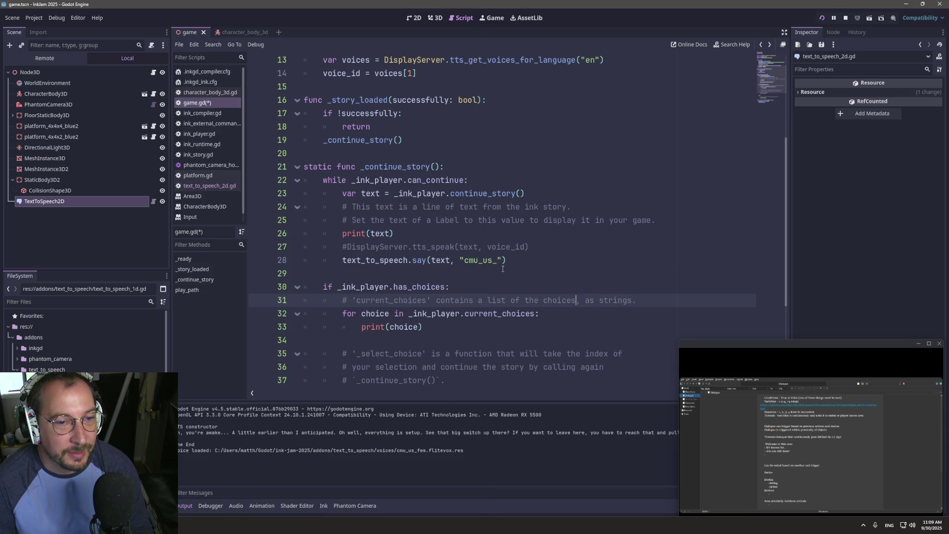
type("ae")
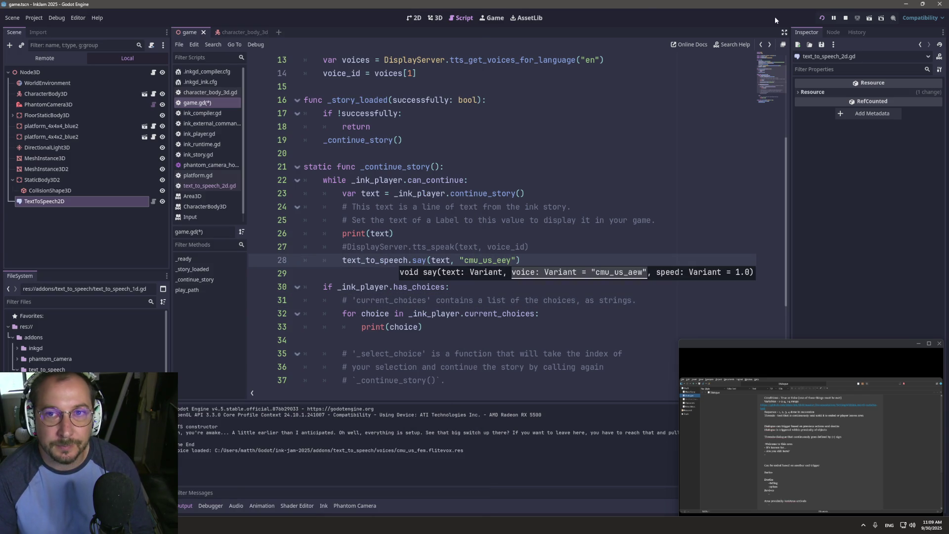
key("F5")
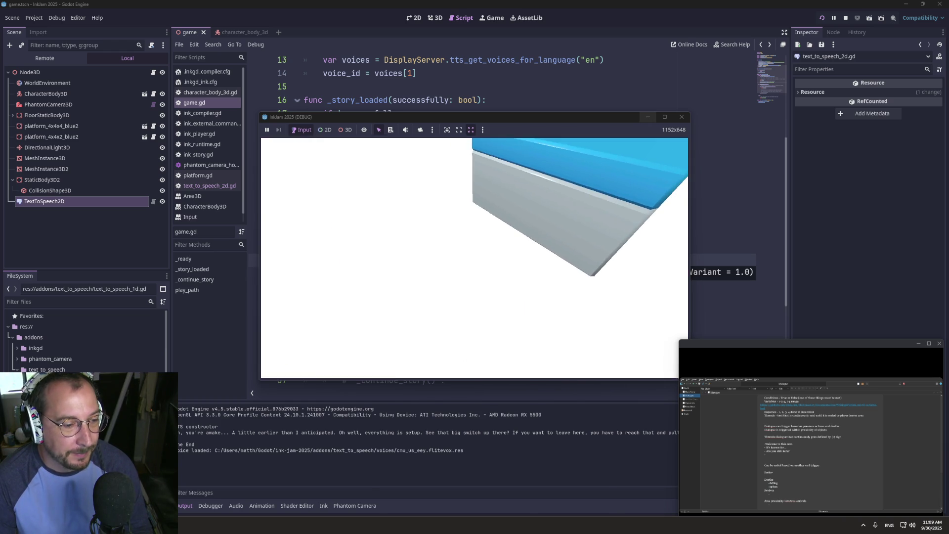
key("super+Tab")
left_click(247, 306)
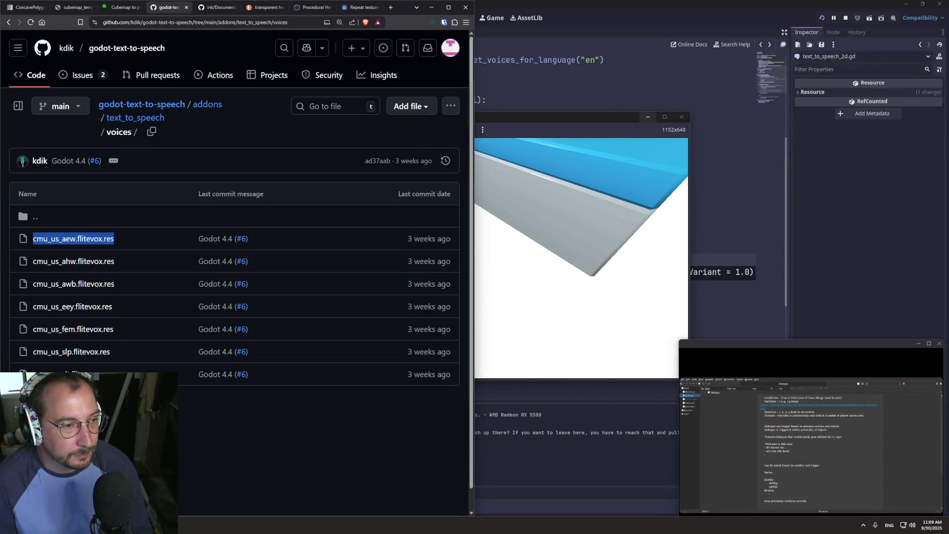
left_click(720, 233)
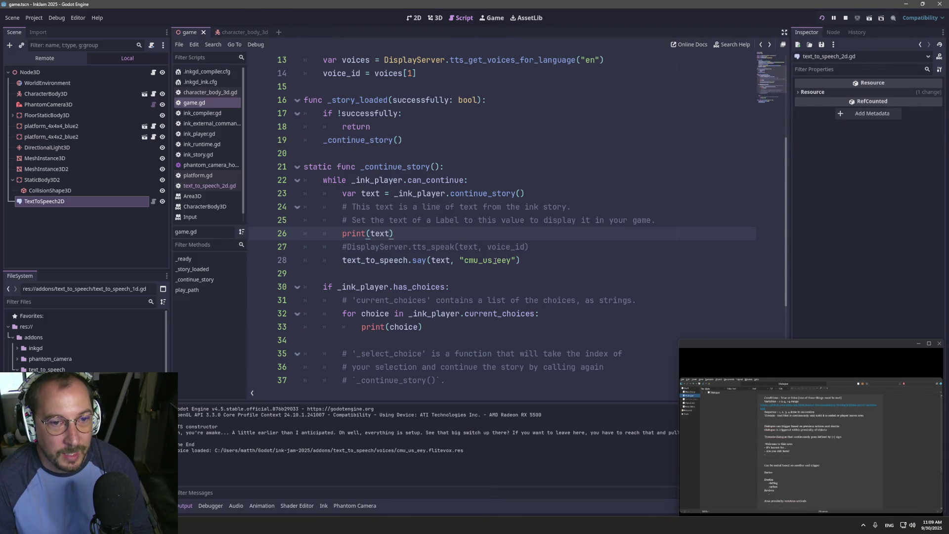
- Set the voice back to cmu_us_awb and launch the game with it
left_click(498, 261)
key("BackSpace")
type("awb")
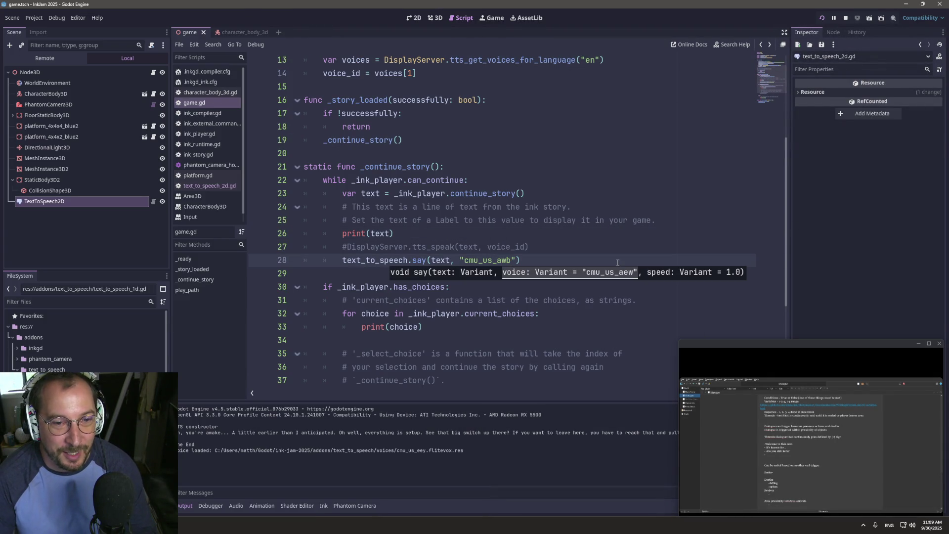
left_click(539, 246)
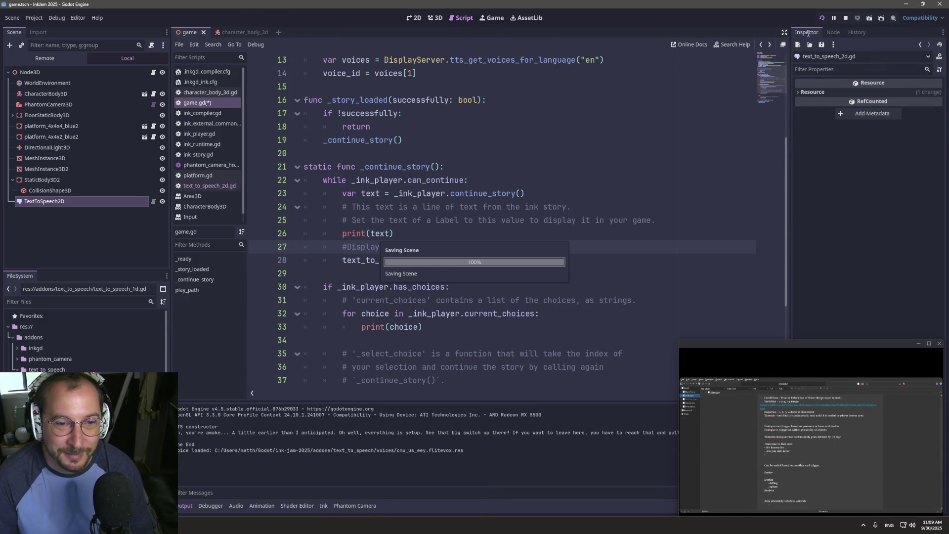
left_click(818, 18)
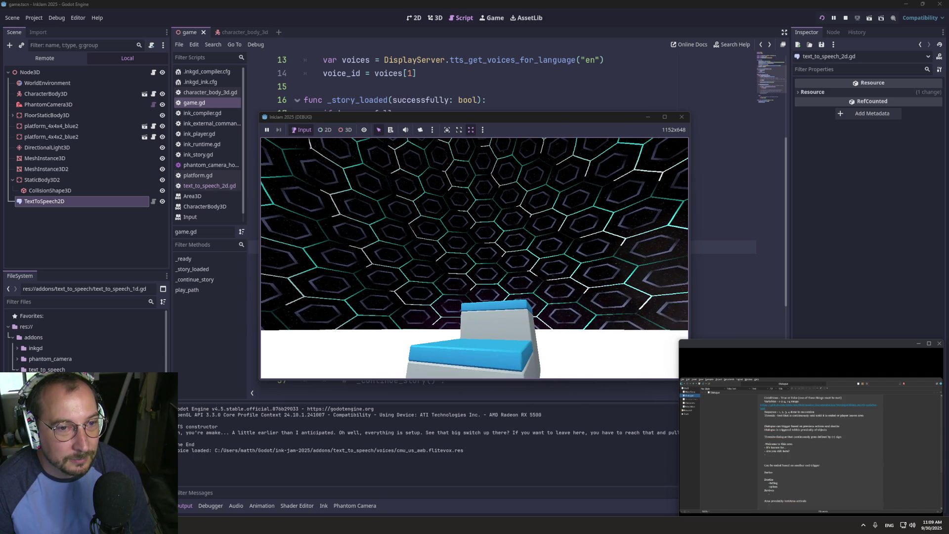
key("super+Tab")
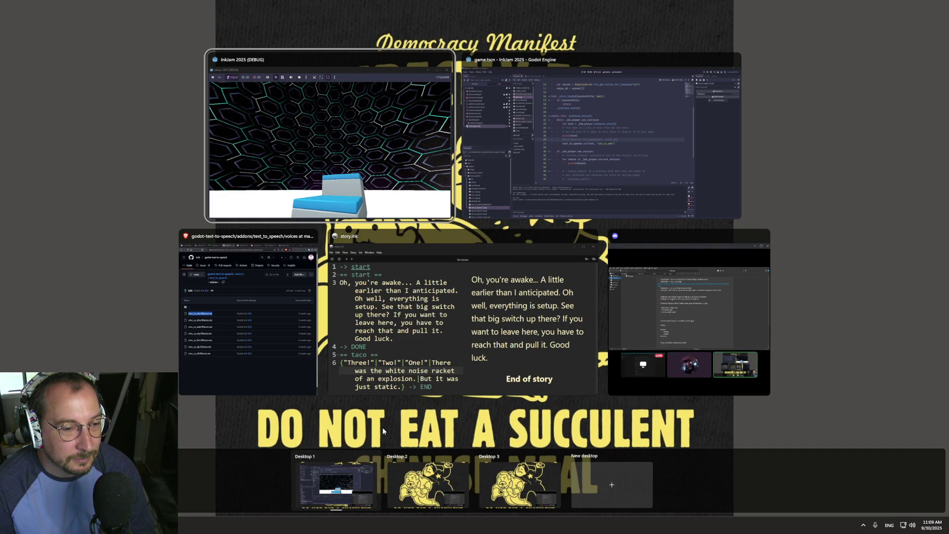
left_click(265, 360)
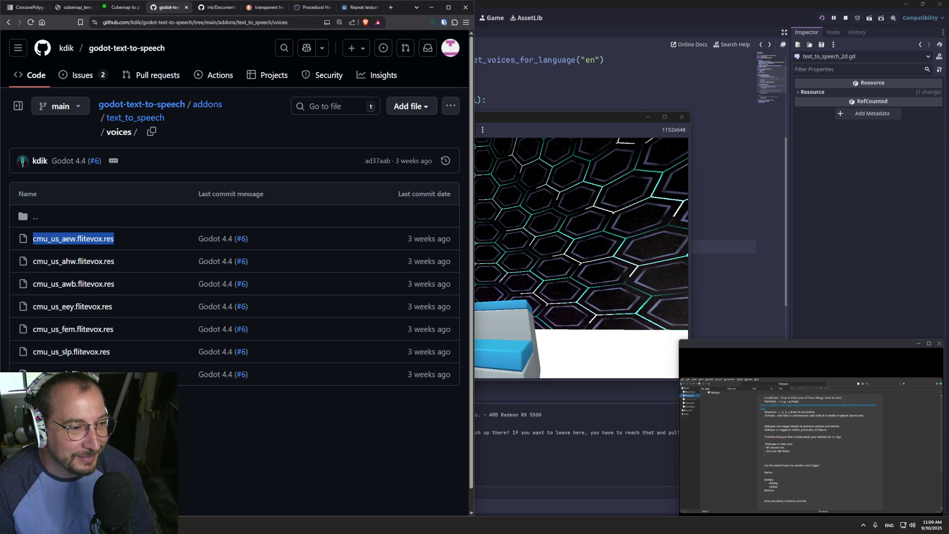
left_click(752, 249)
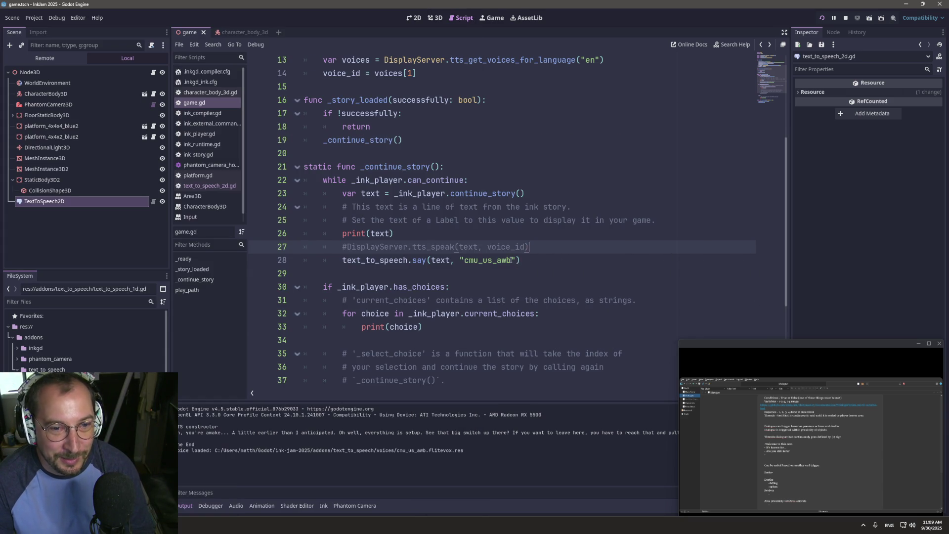
- Change line 28's voice to cmu_us_slp and run the game, checking the browser's voice list
left_click(512, 260)
key("BackSpace")
key("BackSpace")
key("BackSpace")
type("slp")
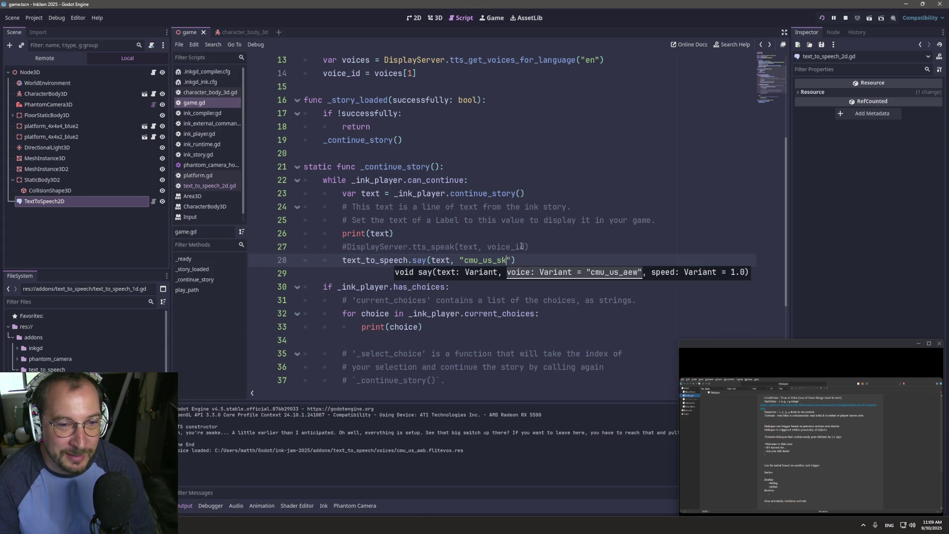
left_click(820, 17)
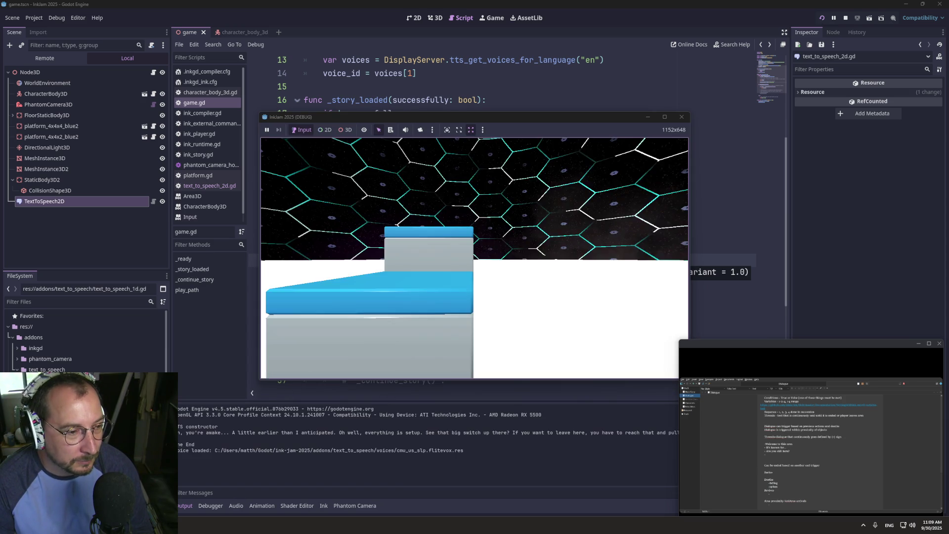
key("alt+Tab")
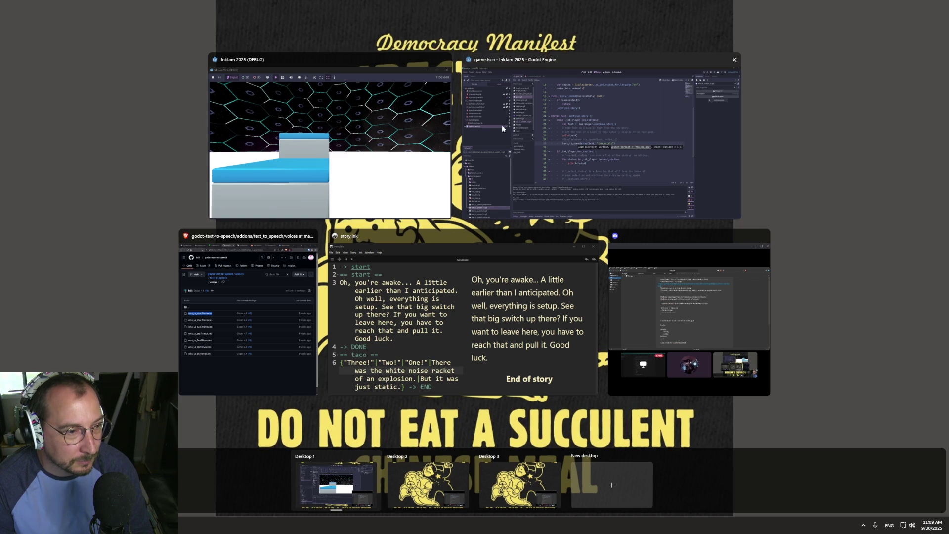
left_click(289, 325)
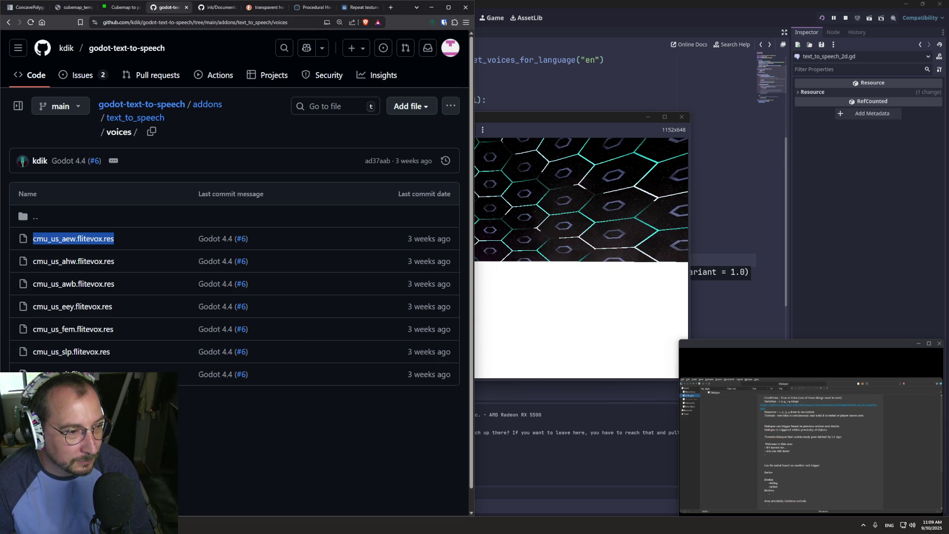
key("alt+Tab")
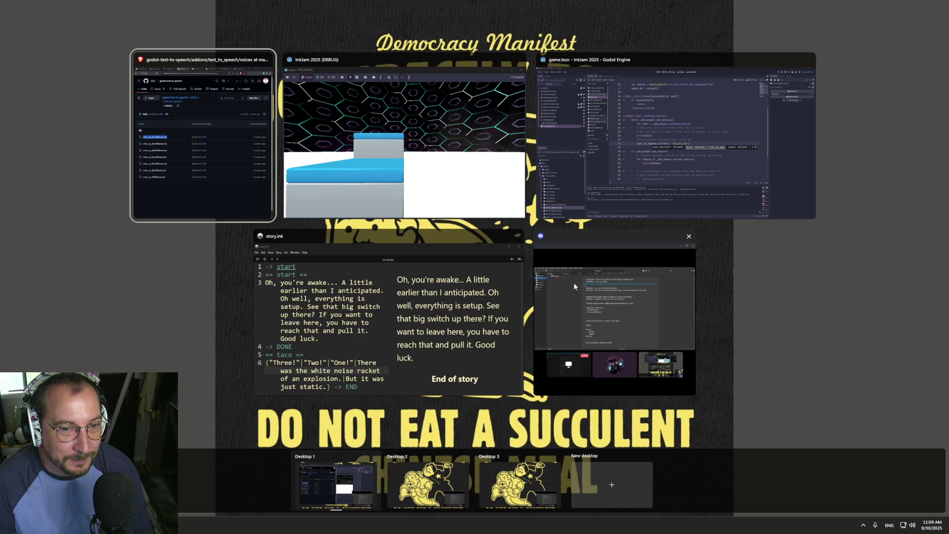
left_click(212, 197)
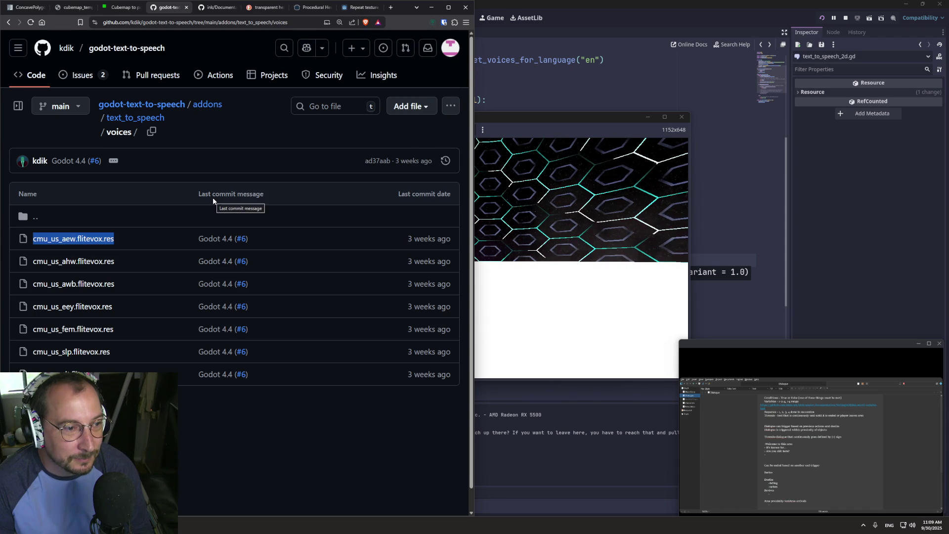
key("super+Tab")
left_click(601, 216)
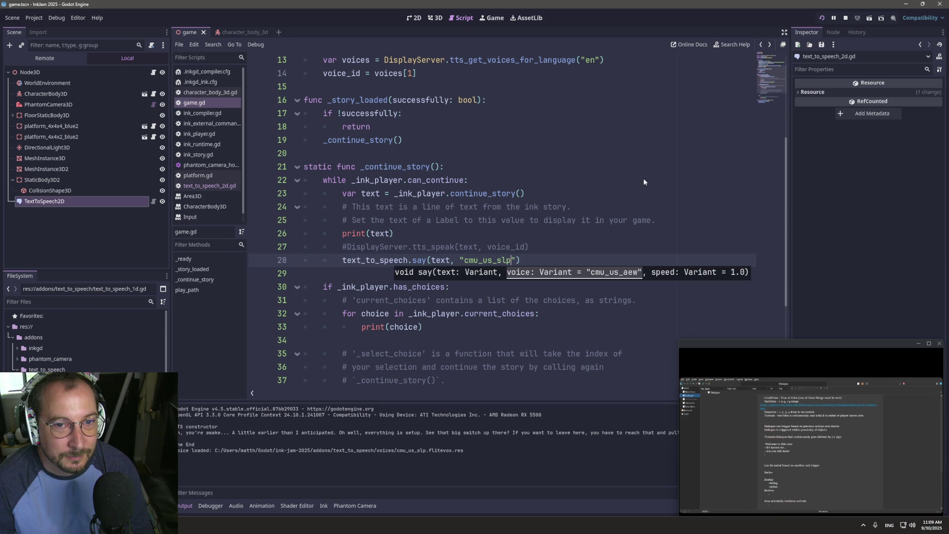
- Change slp to slt and relaunch the game with the cmu_us_slt voice
left_click(544, 233)
left_click(513, 260)
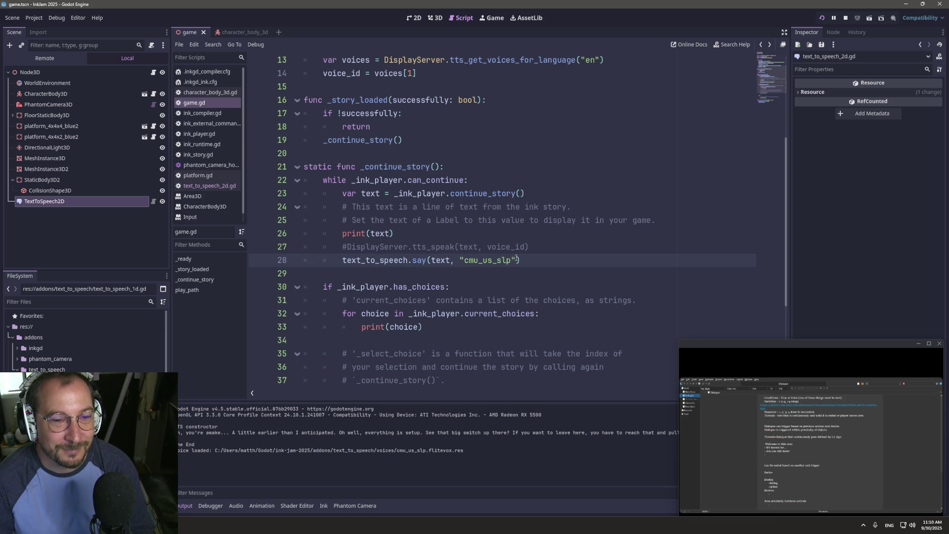
key("BackSpace")
type("t")
left_click(822, 18)
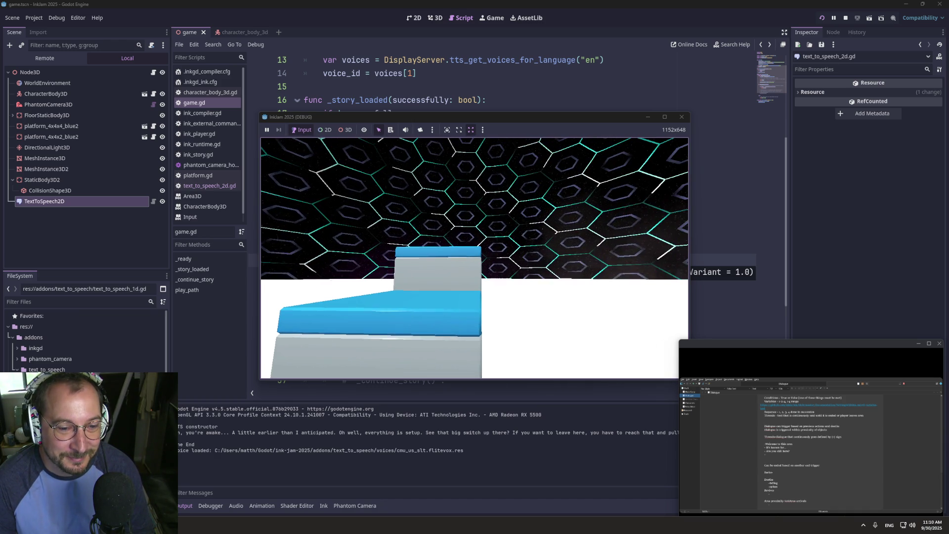
key("super+Tab")
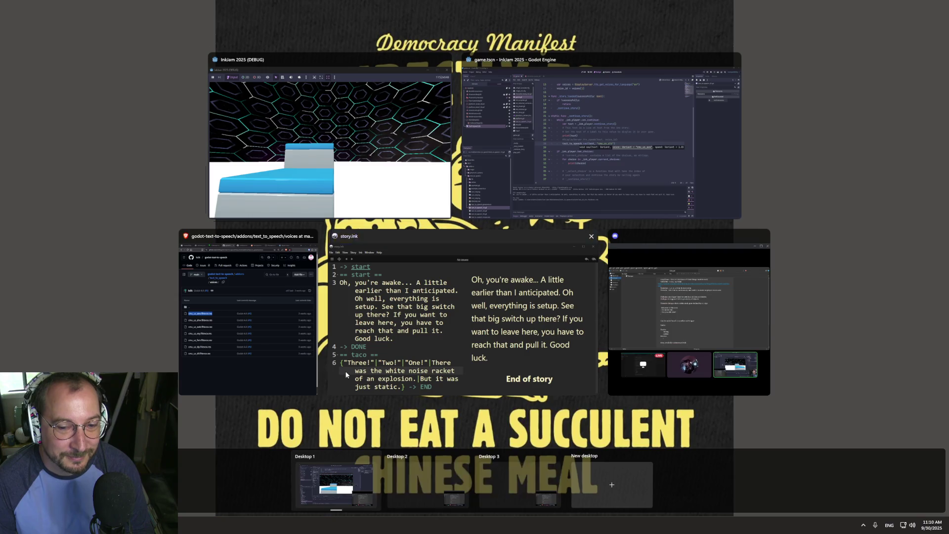
- Search the web for flitevox and open festvox.org's CMU Flite page
left_click(247, 316)
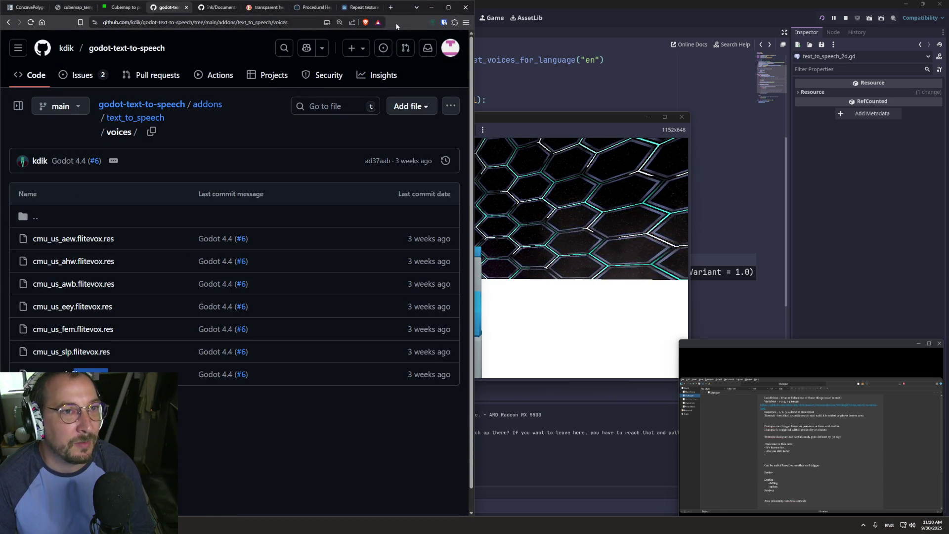
left_click(391, 8)
type("litevox.res")
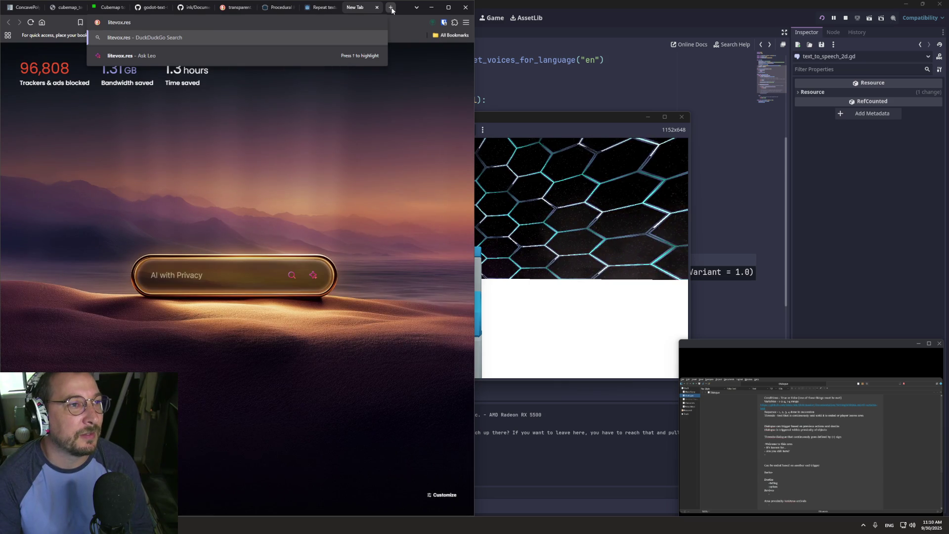
key("Left")
key("Left")
key("Left")
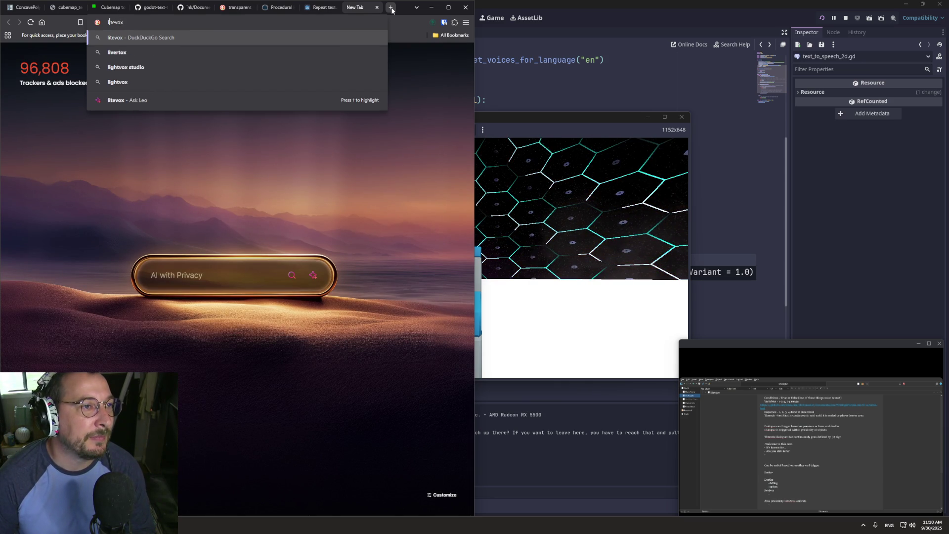
type("f")
key("Return")
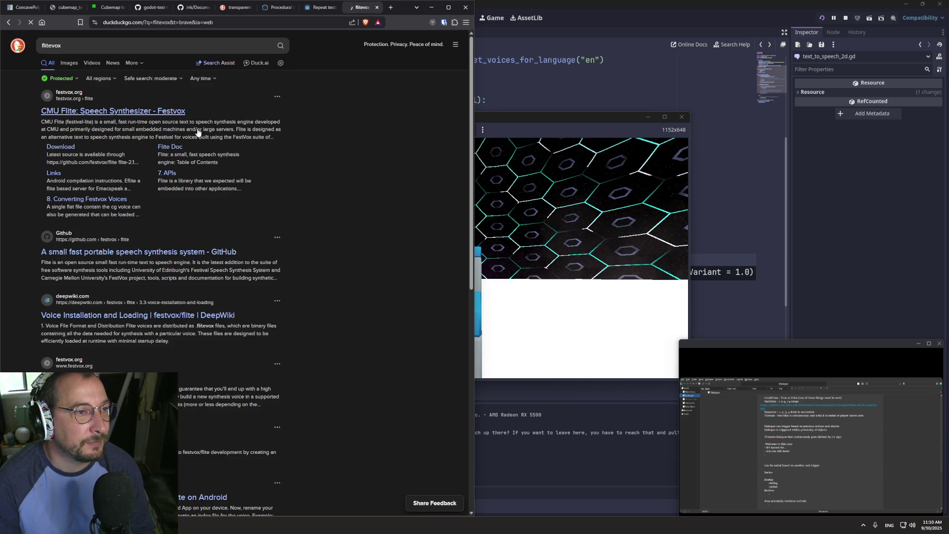
left_click(168, 111)
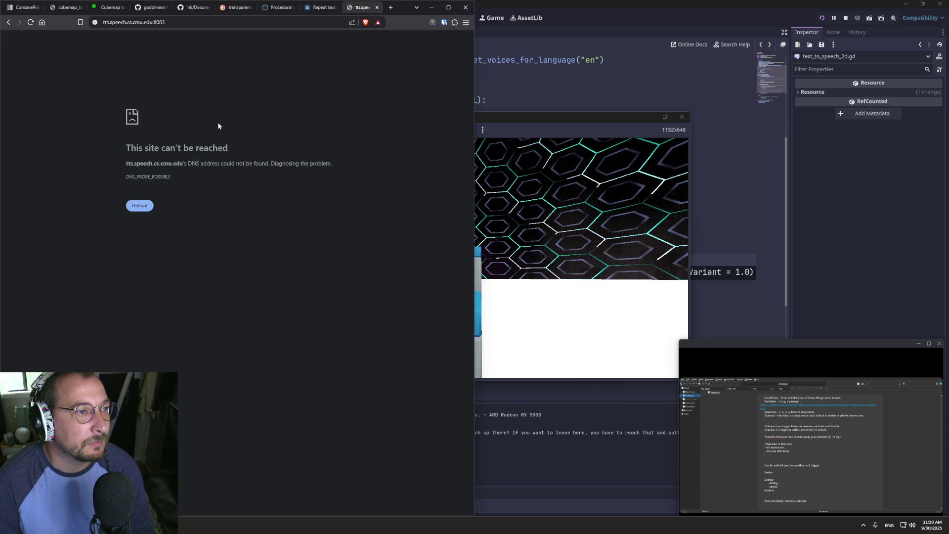
- Navigate the Flite site's demo and download pages to the flite-2.0 voices directory listing
left_click(10, 23)
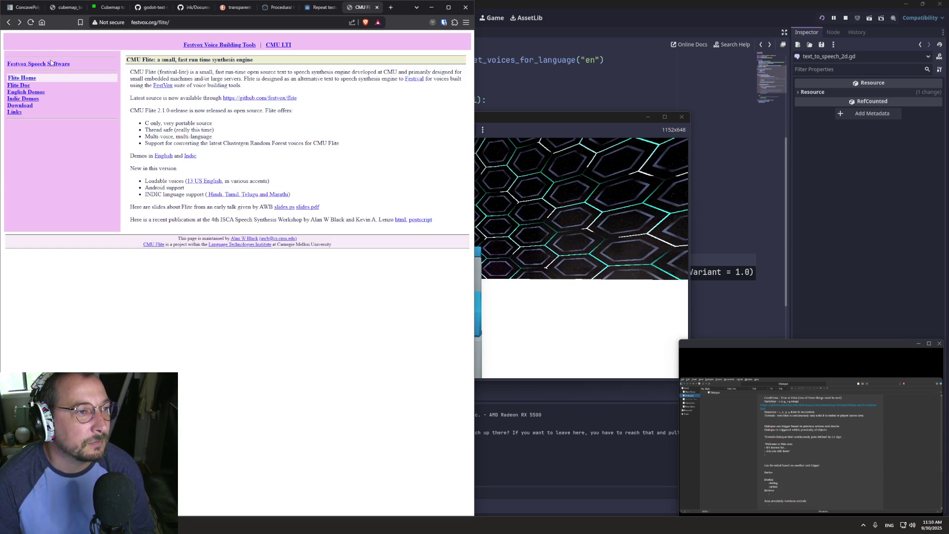
left_click(31, 101)
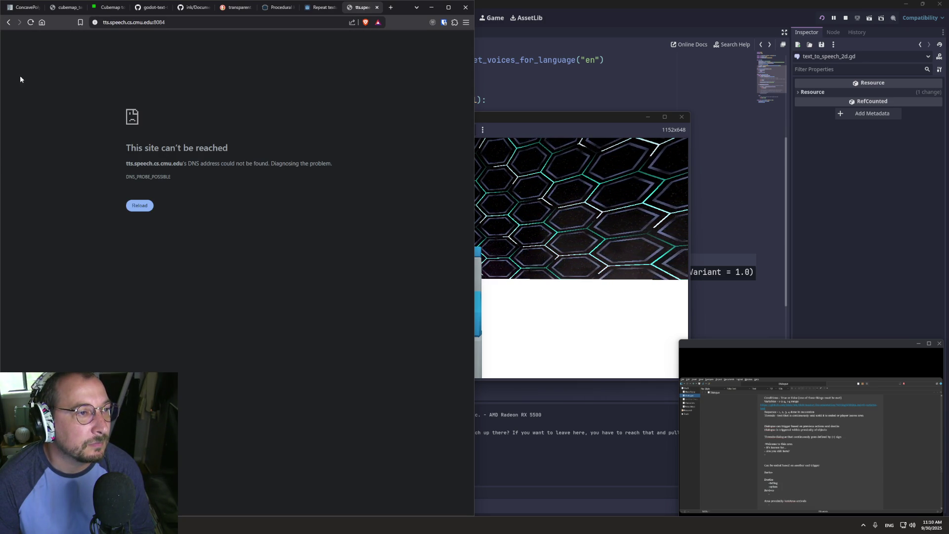
left_click(8, 22)
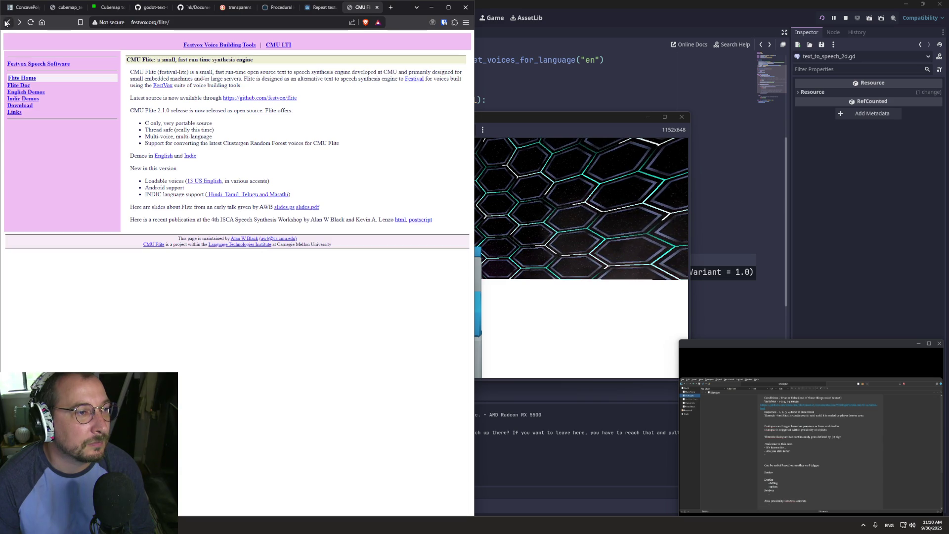
left_click(20, 105)
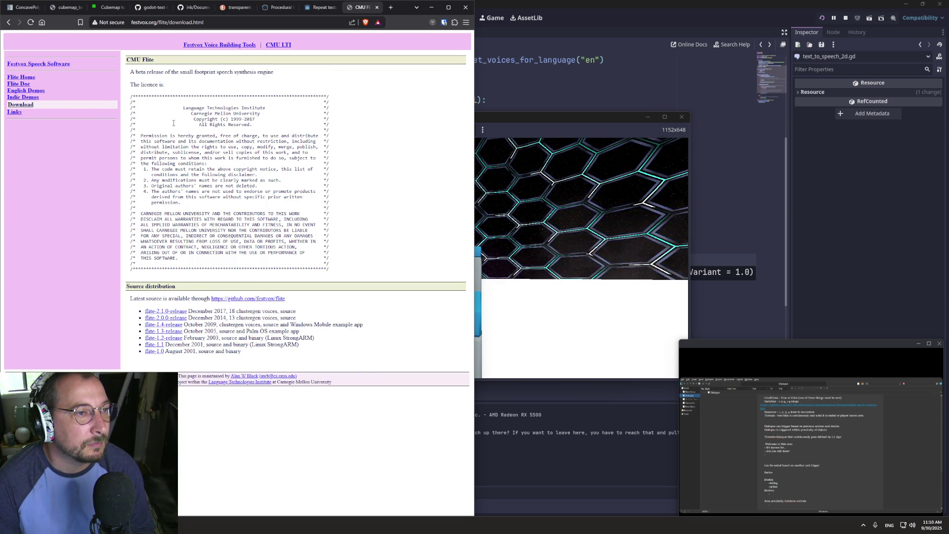
left_click(30, 78)
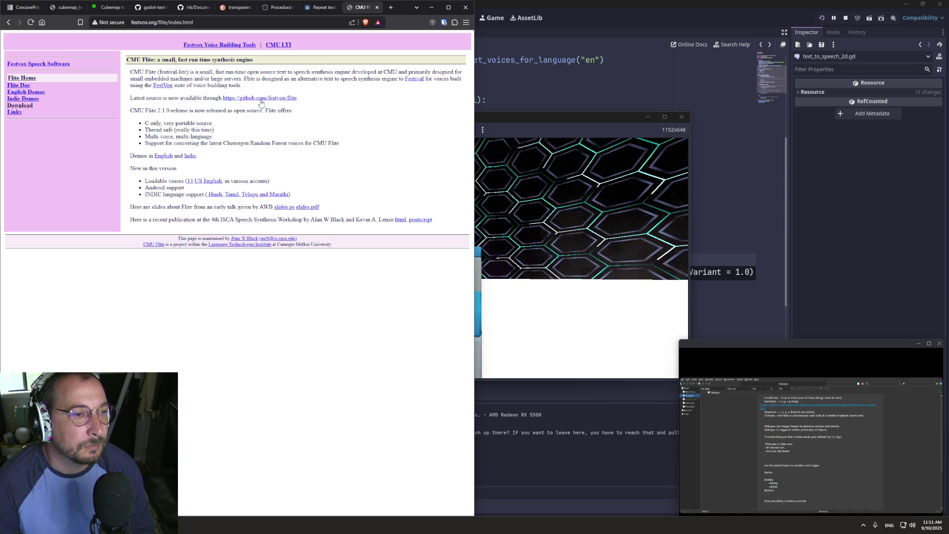
left_click(200, 182)
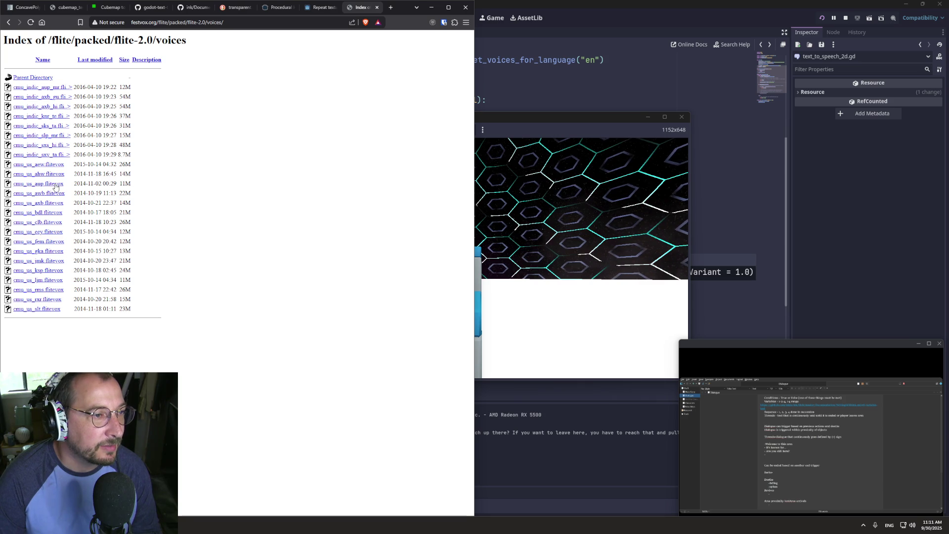
mouse_move(408, 12)
left_mouse_down()
mouse_move(598, 4)
mouse_move(593, 20)
left_mouse_up()
- Replace slt with bdl so line 28 passes "cmu_us_bdl" to say()
key("alt+Tab")
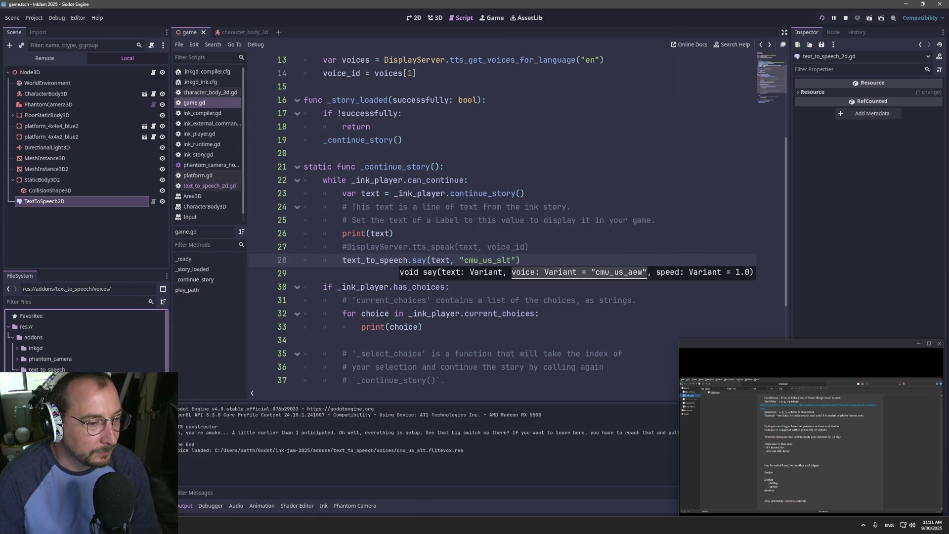
key("alt+Tab")
key("alt+Tab")
left_click(510, 260)
key("BackSpace")
key("BackSpace")
key("BackSpace")
type("bdl")
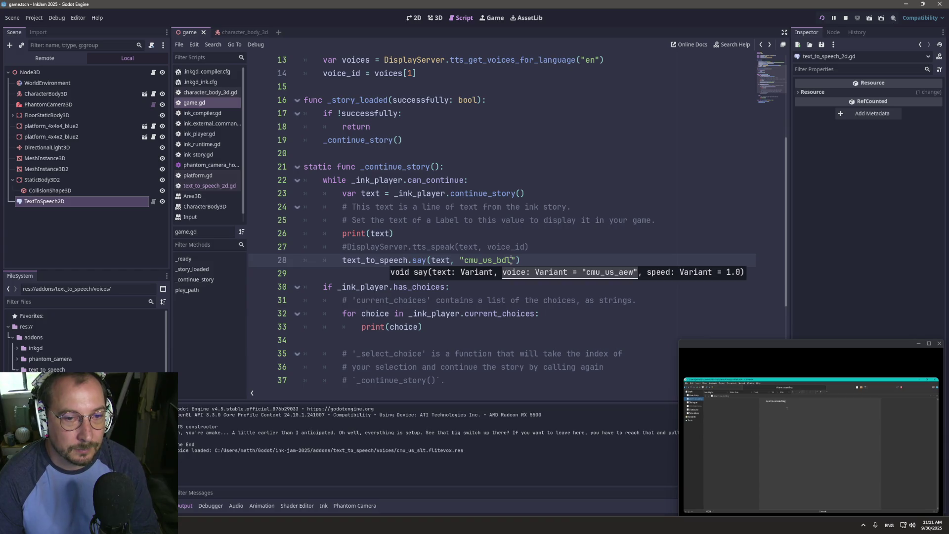
key("Up")
key("Up")
key("Up")
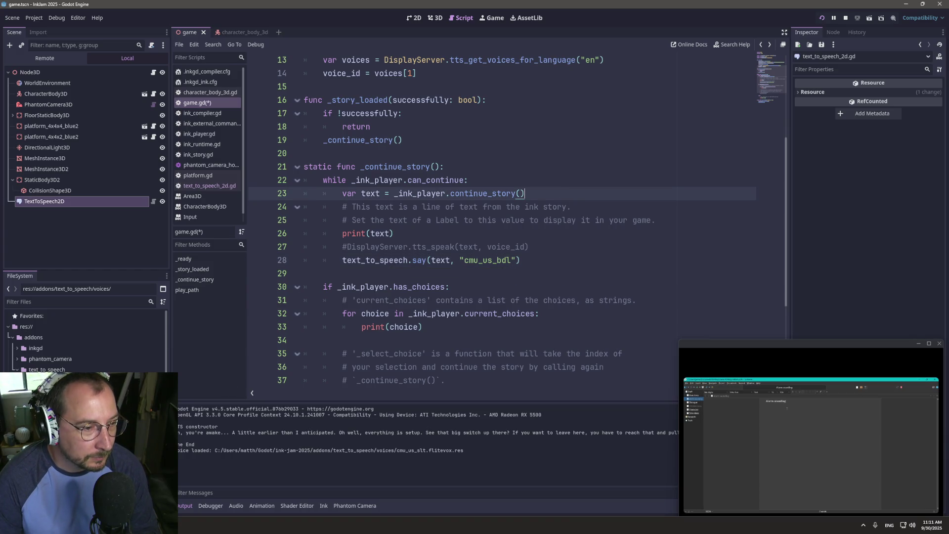
- Open the cmu_us_aew and cmu_us_ahw voice resources, then show the voices folder in File Explorer
left_click(64, 402)
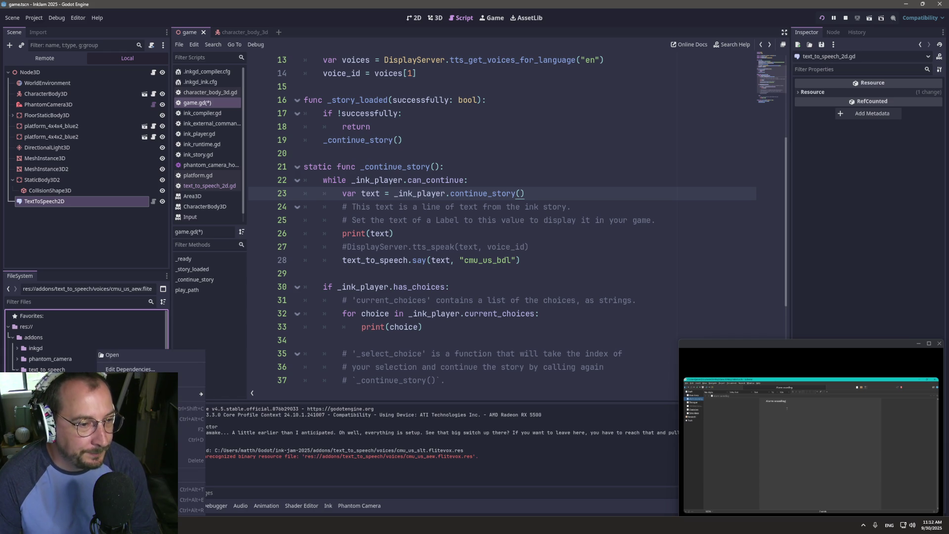
double_click(64, 402)
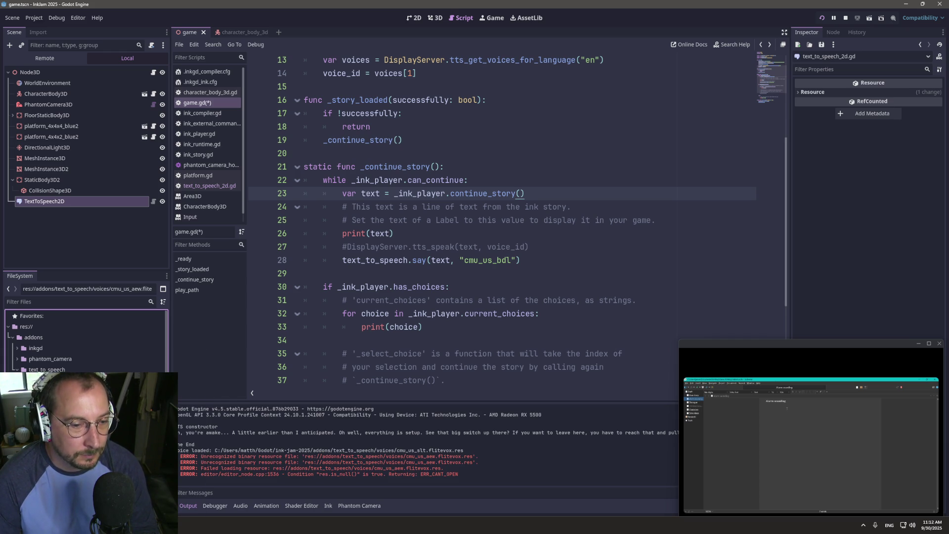
double_click(64, 412)
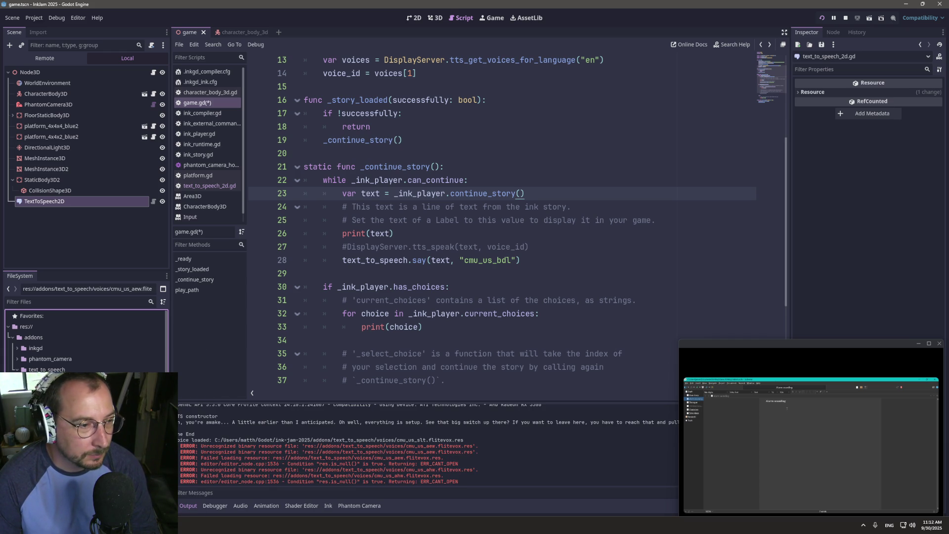
right_click(38, 380)
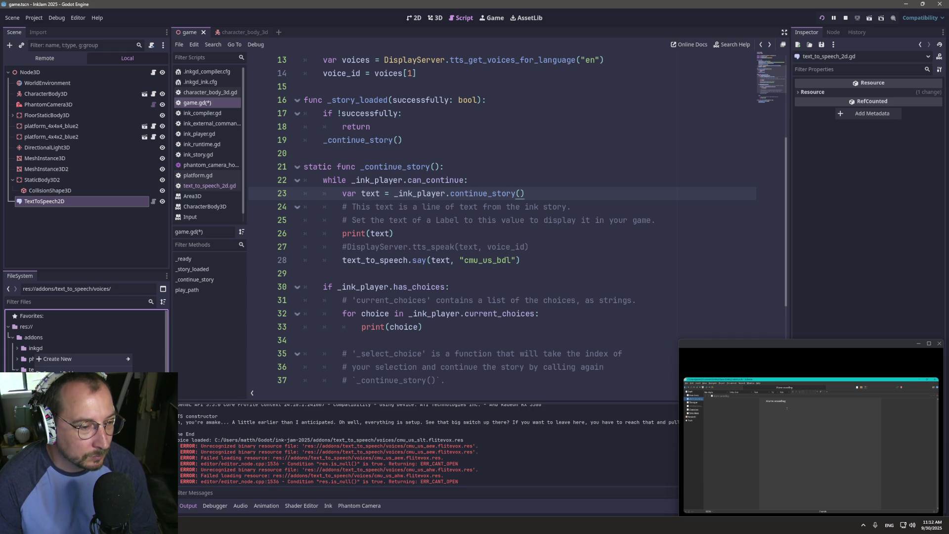
left_click(64, 489)
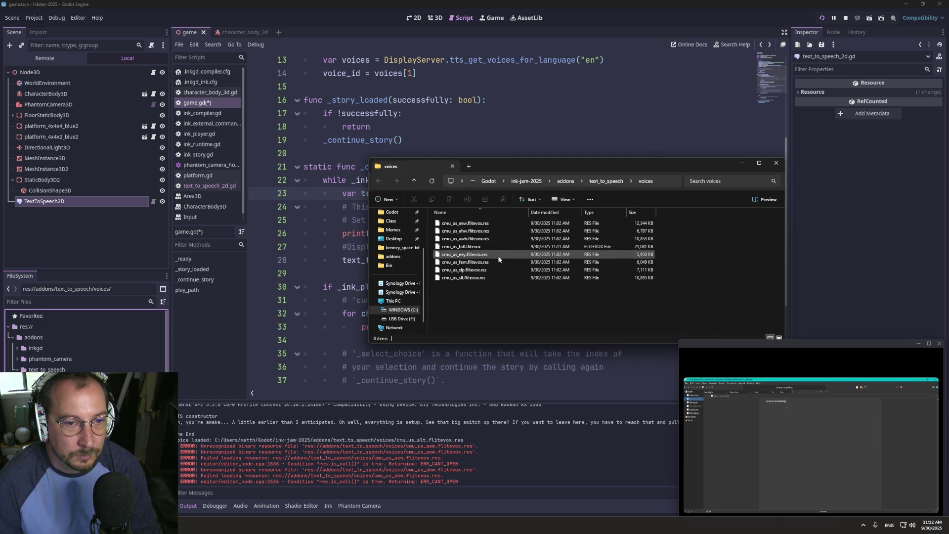
- Rename cmu_us_bdl.flitevox to cmu_us_bdl.flitevox.res, accepting the extension change, and return to Godot
left_click(482, 246)
left_click(485, 246)
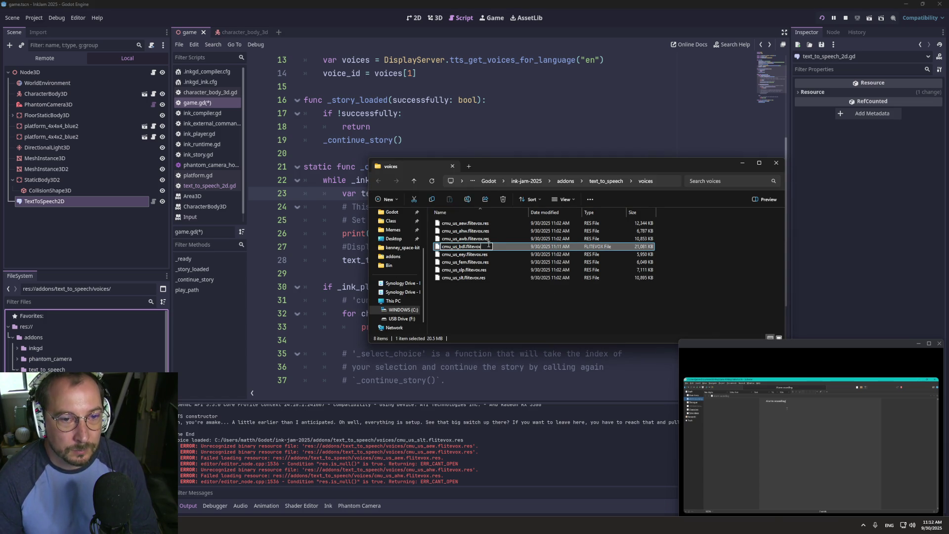
type(".res")
key("Return")
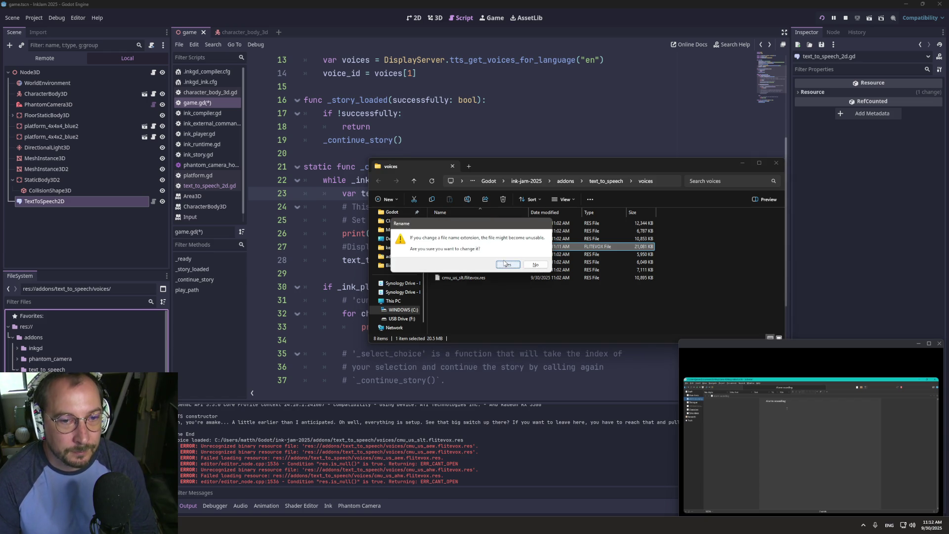
left_click(504, 264)
key("alt+Tab")
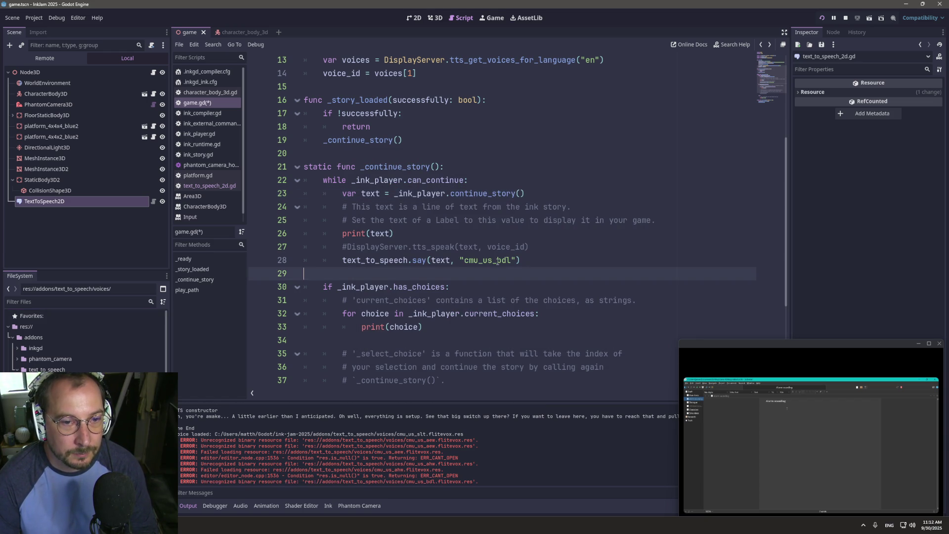
left_click(729, 119)
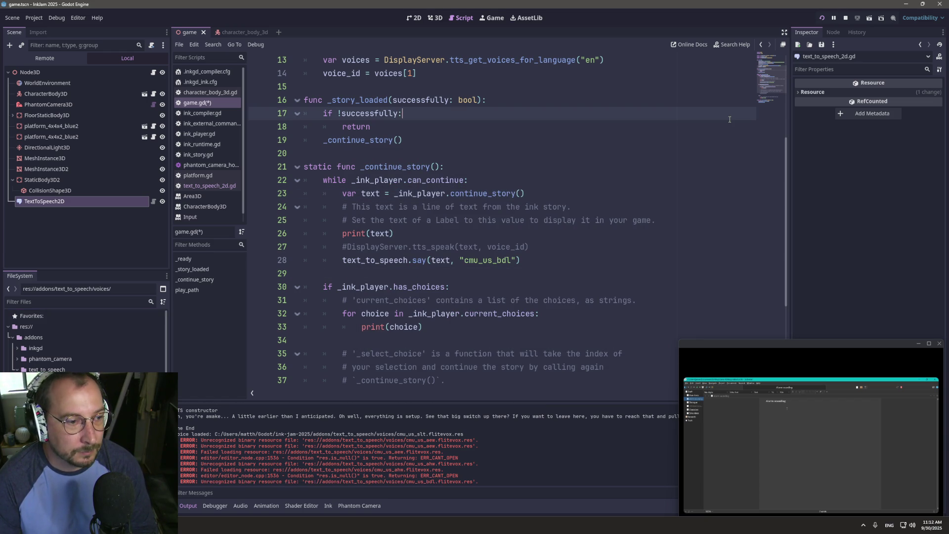
- Run the game with the cmu_us_bdl voice, then bring the flite voices listing back up
left_click(822, 18)
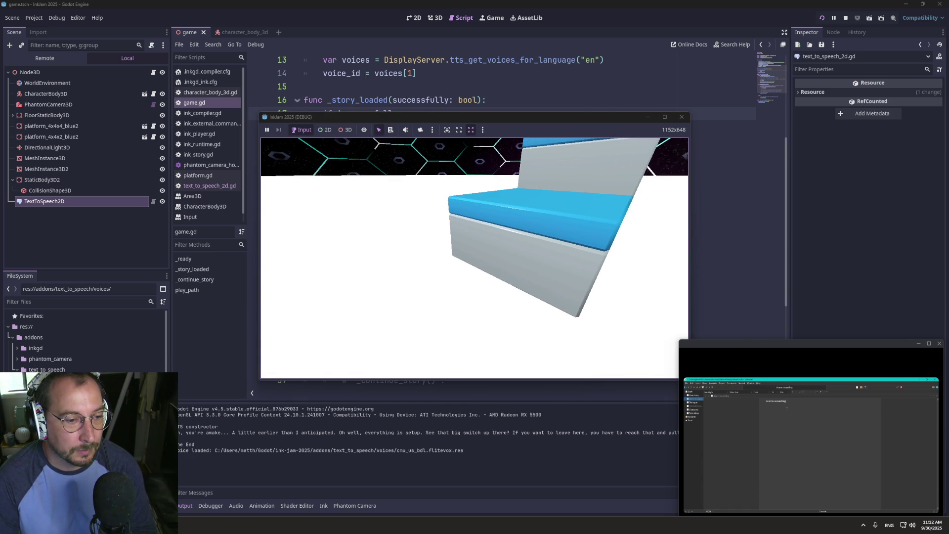
key("super+Tab")
left_click(499, 244)
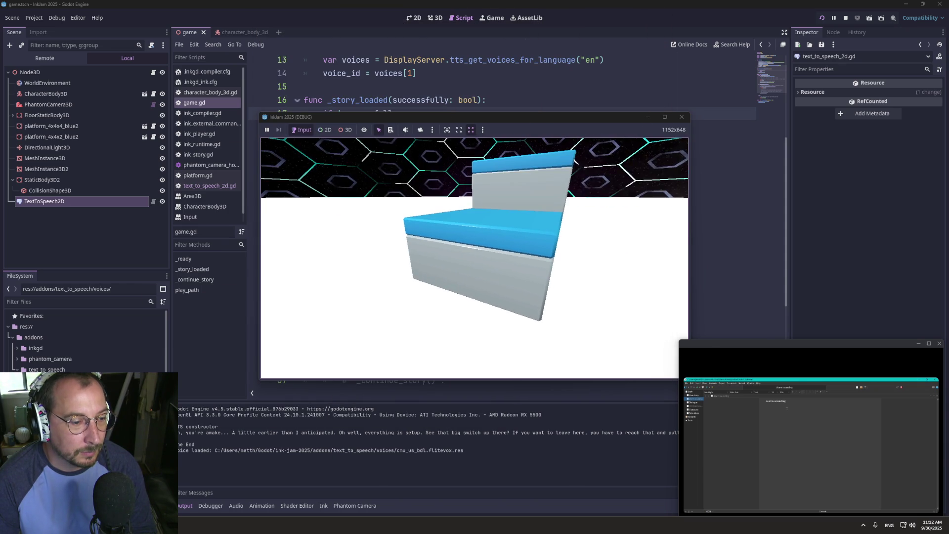
key("super+Tab")
left_click(383, 170)
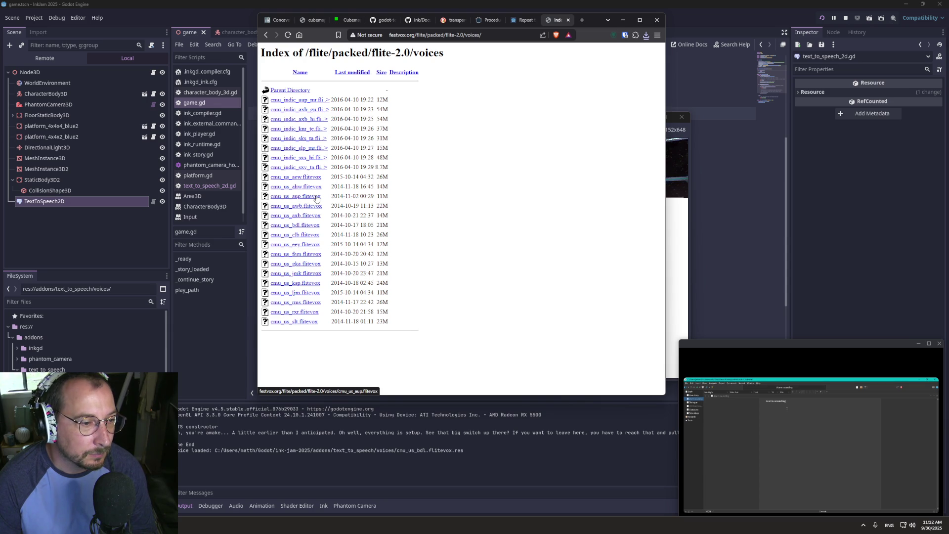
- Save cmu_us_aup.flitevox as cmu_us_aup.flitevox.res using All Files, keeping the blocked download
left_click(316, 197)
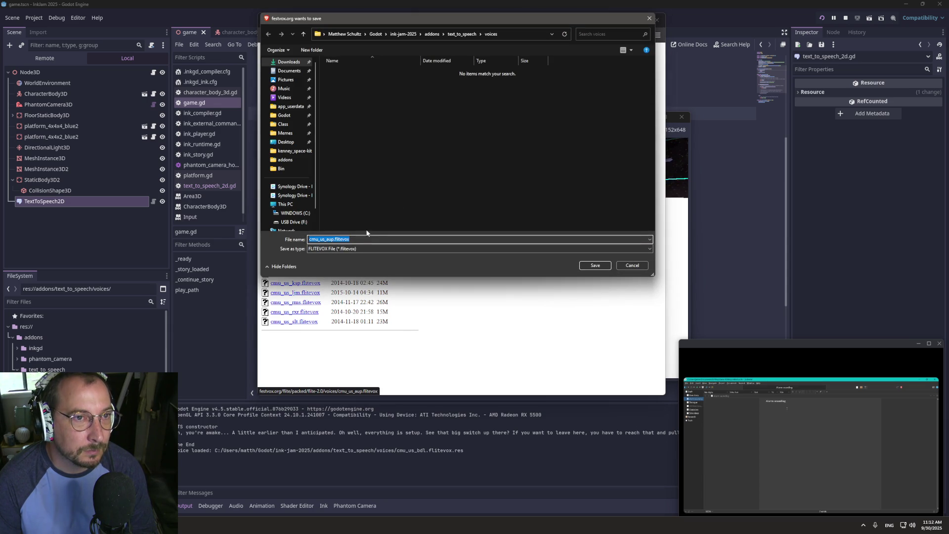
left_click(375, 241)
left_click(371, 252)
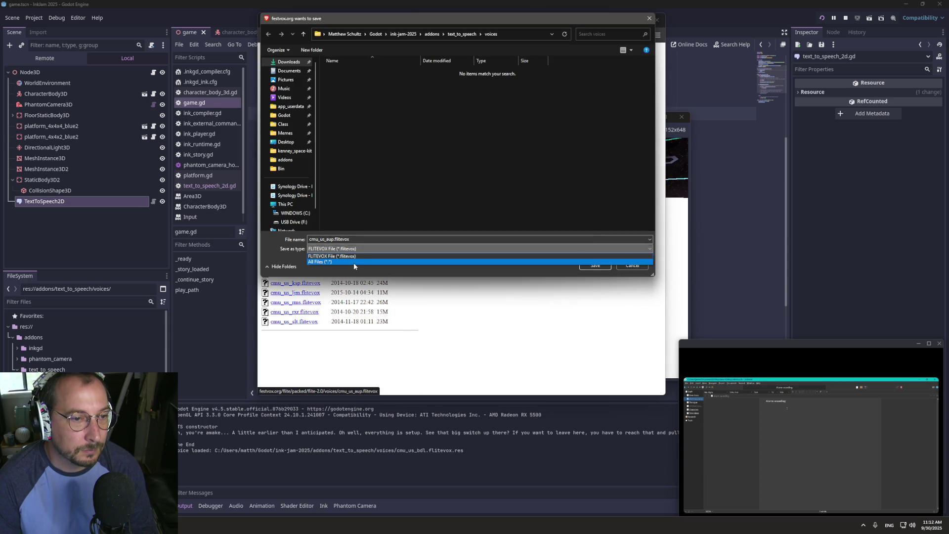
left_click(354, 263)
left_click(380, 240)
type(".res")
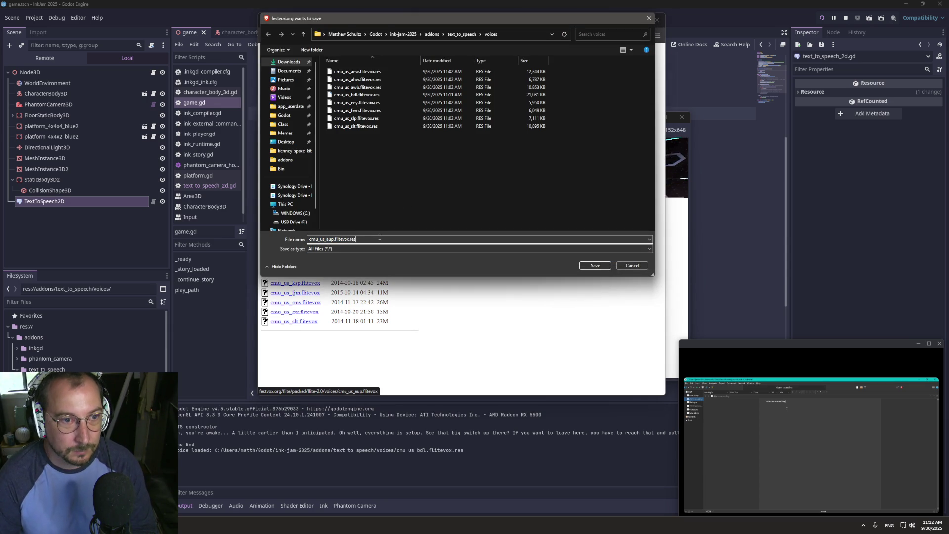
key("Return")
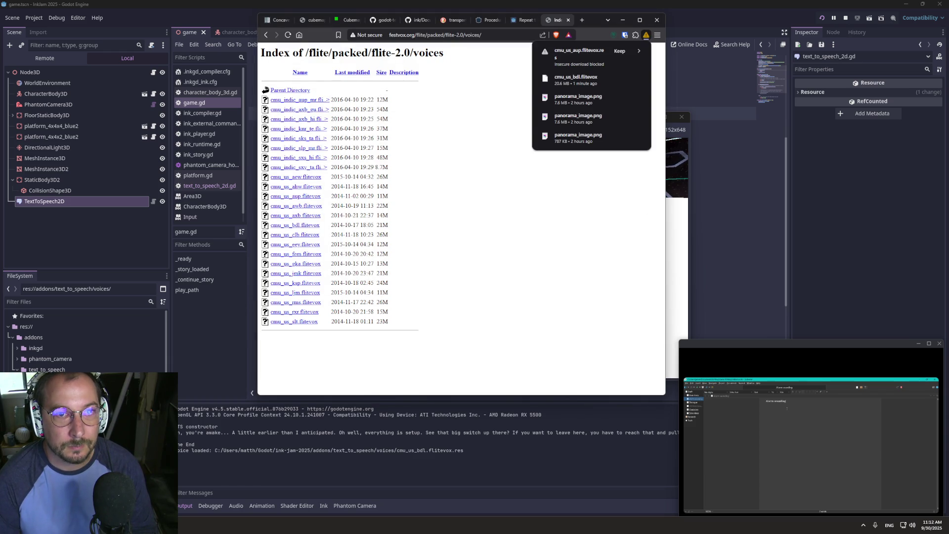
left_click(620, 51)
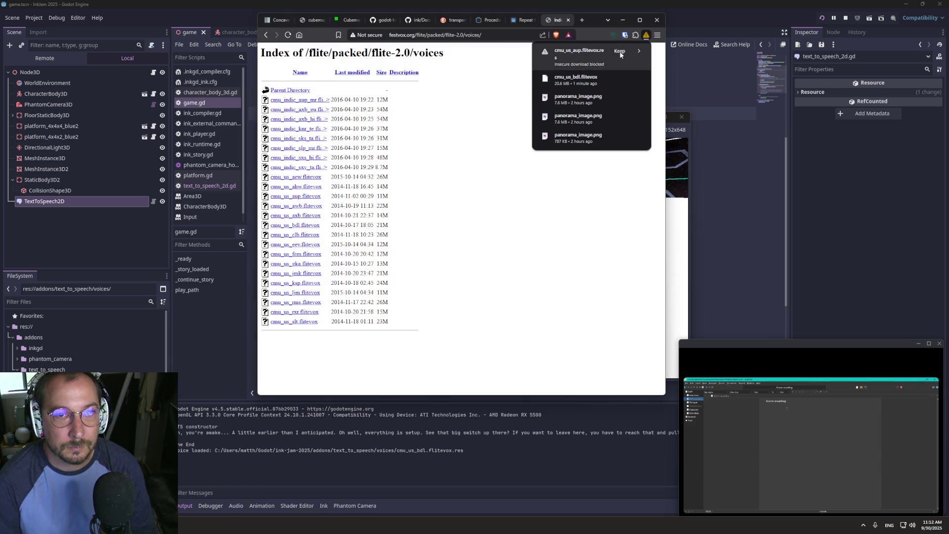
left_click(720, 183)
left_click(514, 262)
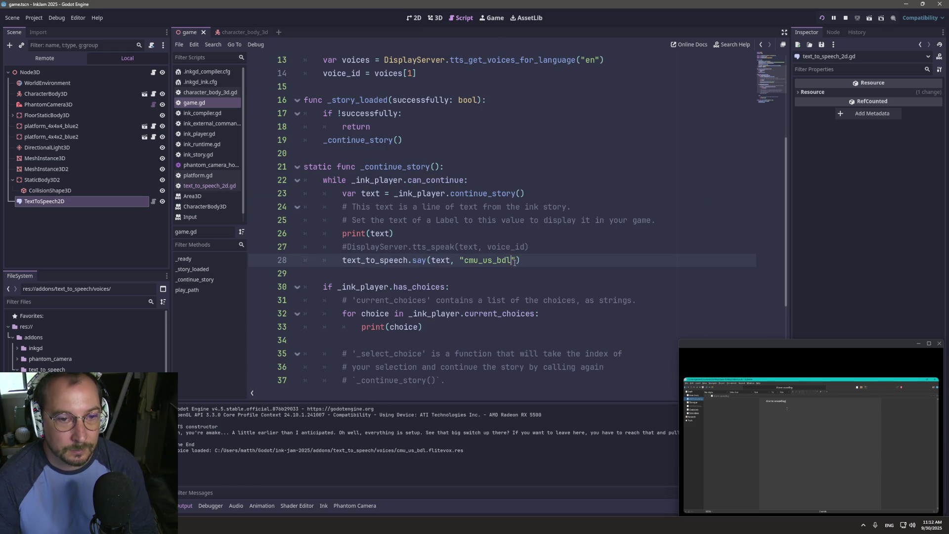
- Change line 28's voice argument to "cmu_us_aup"
key("BackSpace")
key("BackSpace")
key("BackSpace")
type("auo")
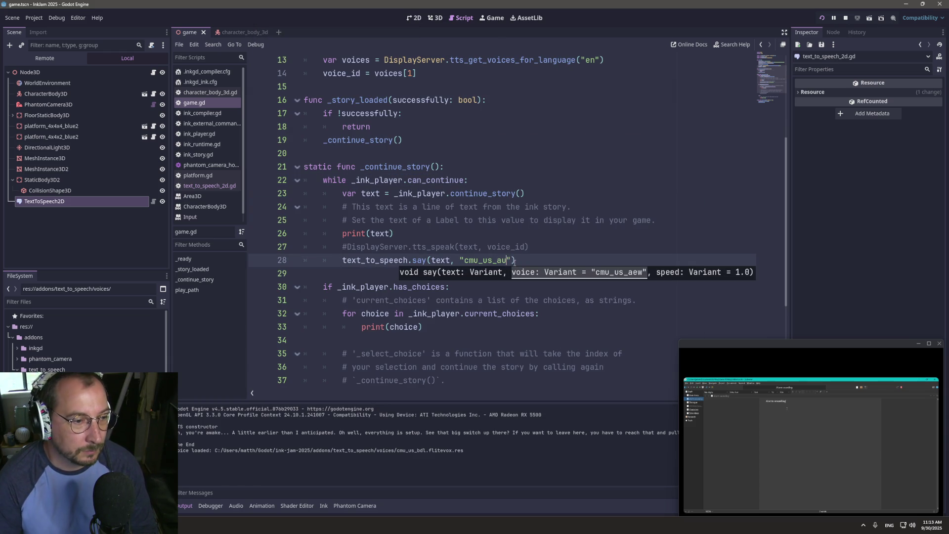
type("[")
key("BackSpace")
type("p")
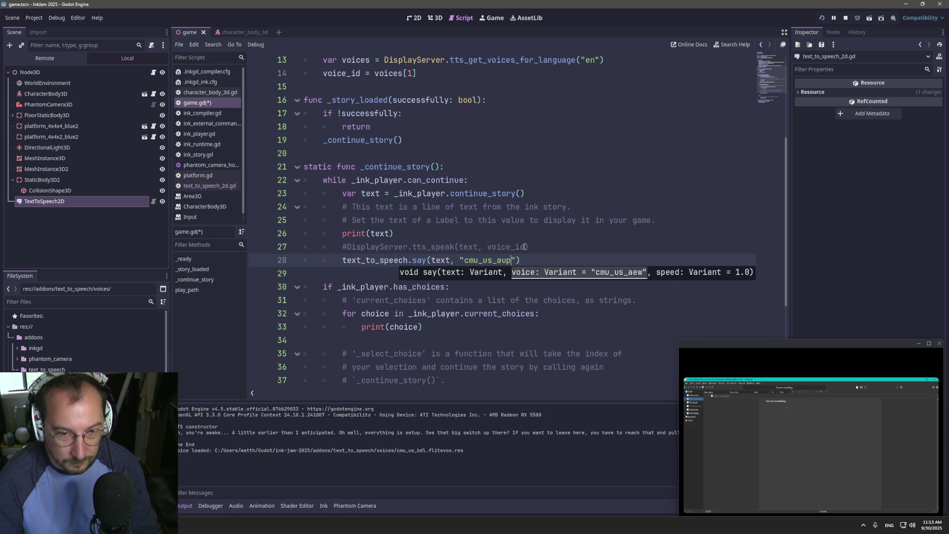
left_click(515, 172)
- Show the voice file's folder in the file manager from the FileSystem dock, then return to the script
left_click(64, 424)
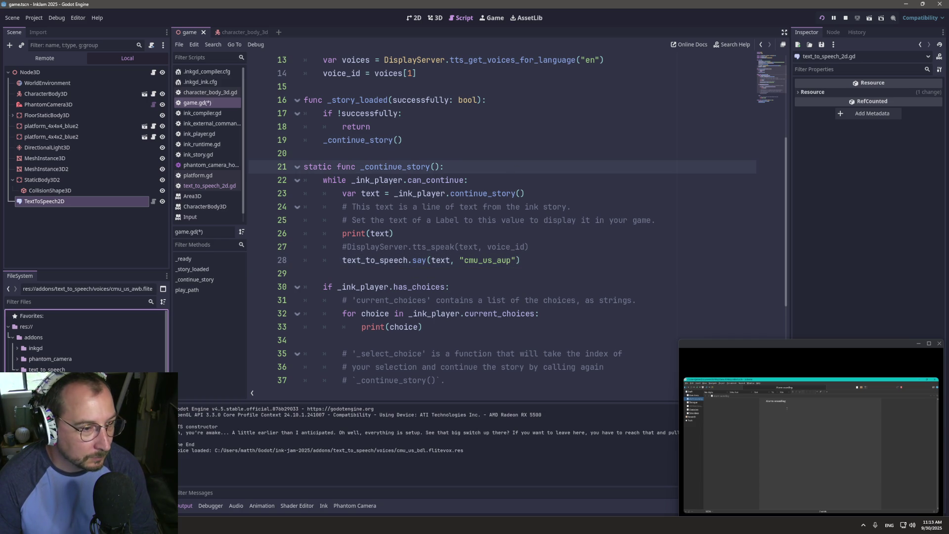
right_click(71, 424)
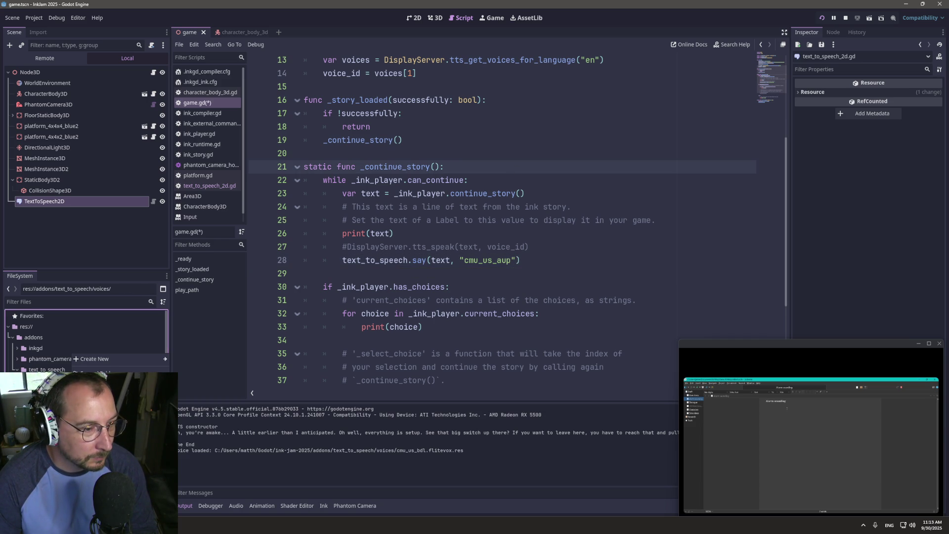
left_click(99, 494)
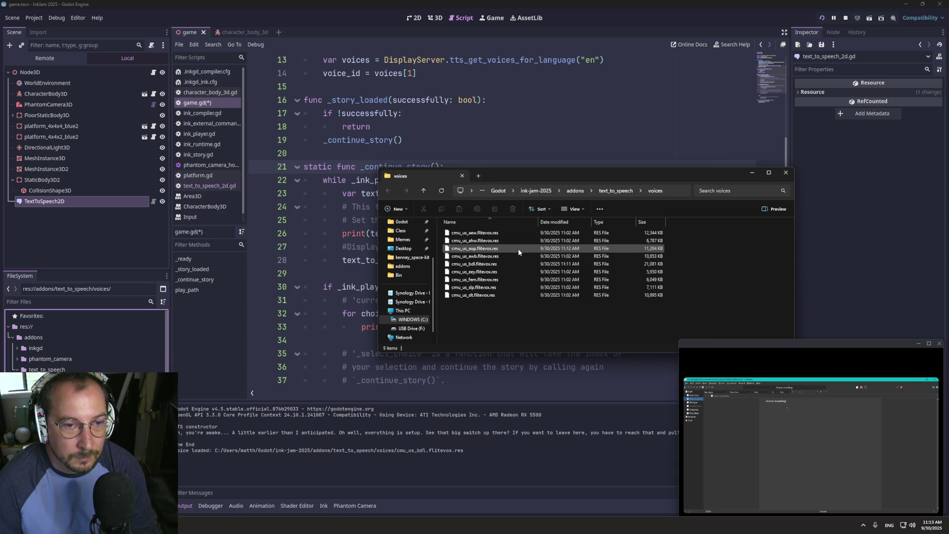
left_click(481, 367)
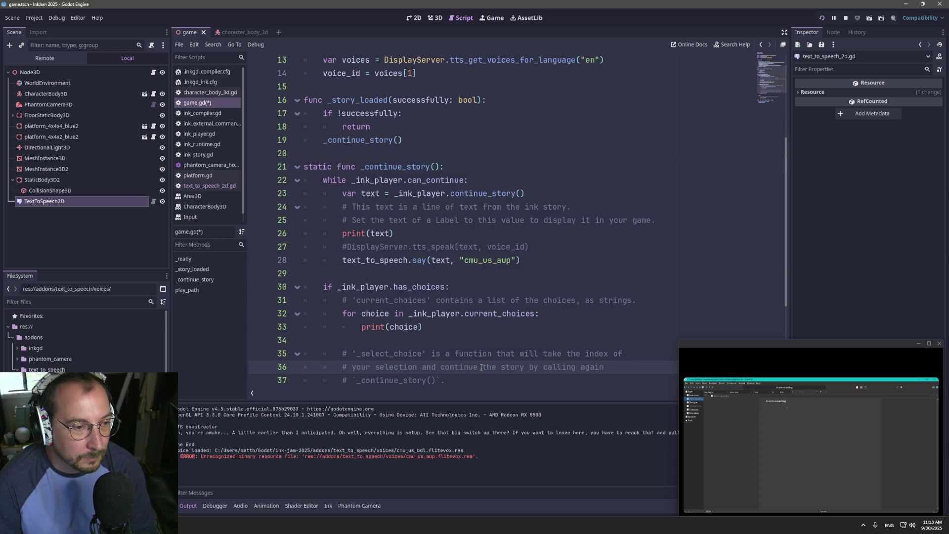
- Save and run the game with the cmu_us_aup voice, then return to Brave's festvox voices index
left_click(822, 19)
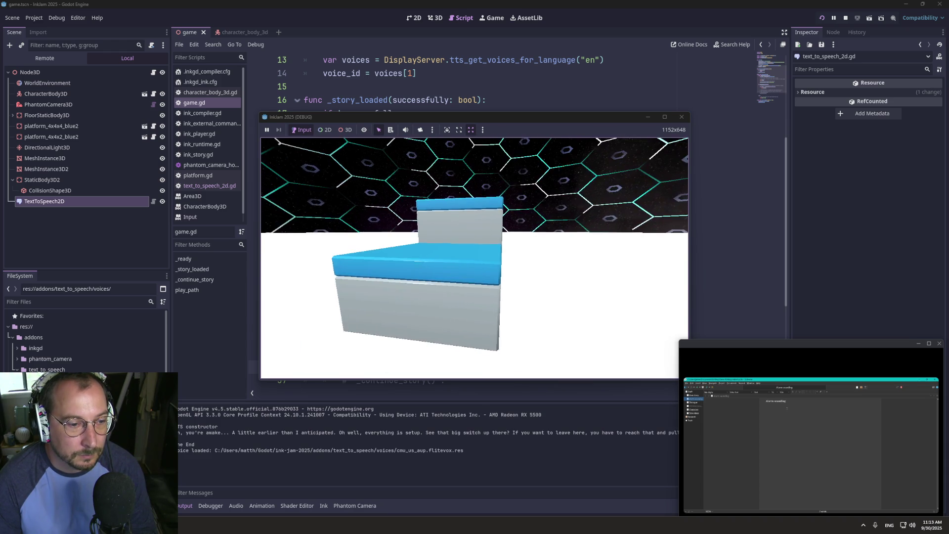
key("super+Tab")
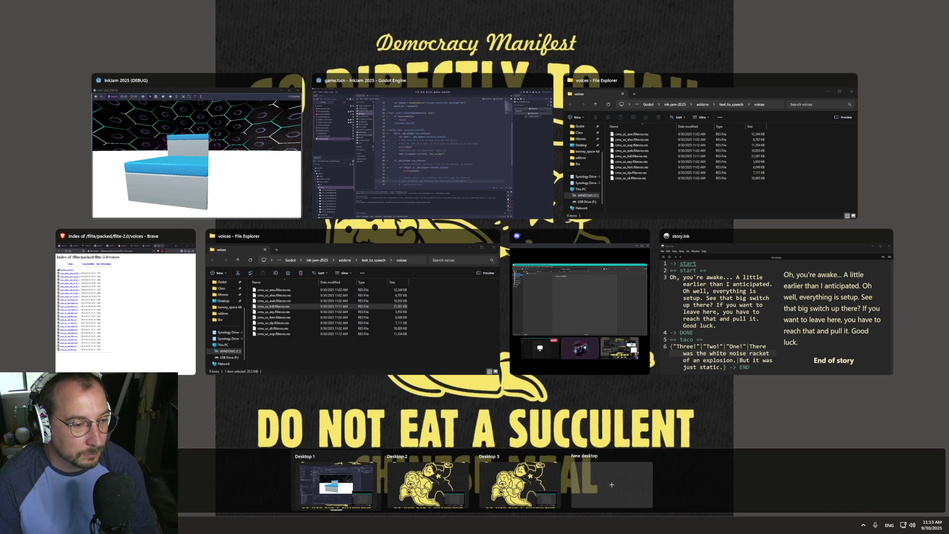
left_click(125, 302)
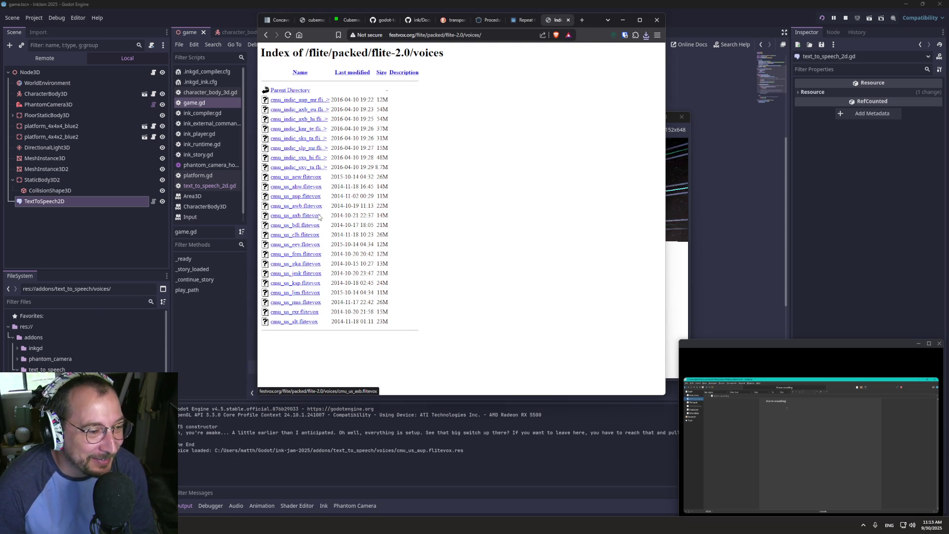
- Download the cmu_us_axb voice as cmu_us_axb.flitevox.res into the voices folder, keeping the blocked download
left_click(318, 216)
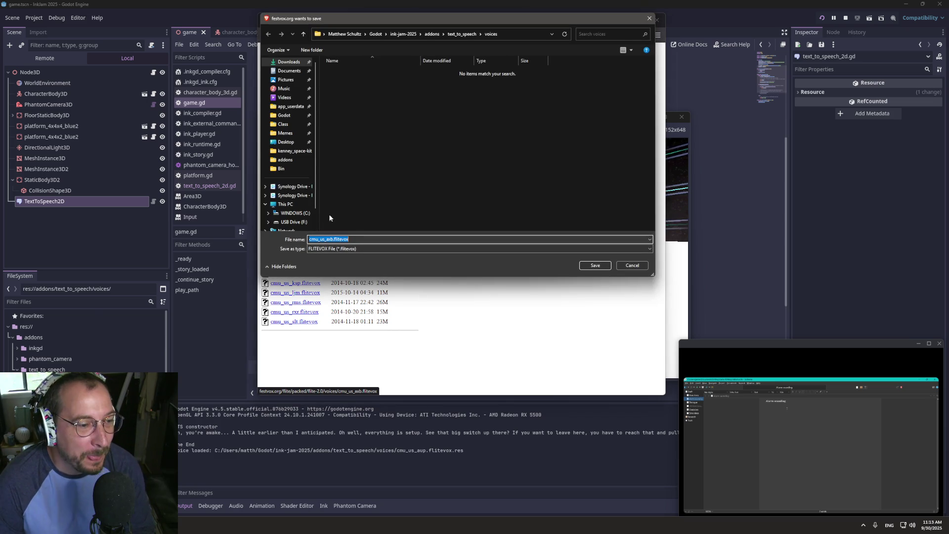
left_click(365, 248)
left_click(363, 262)
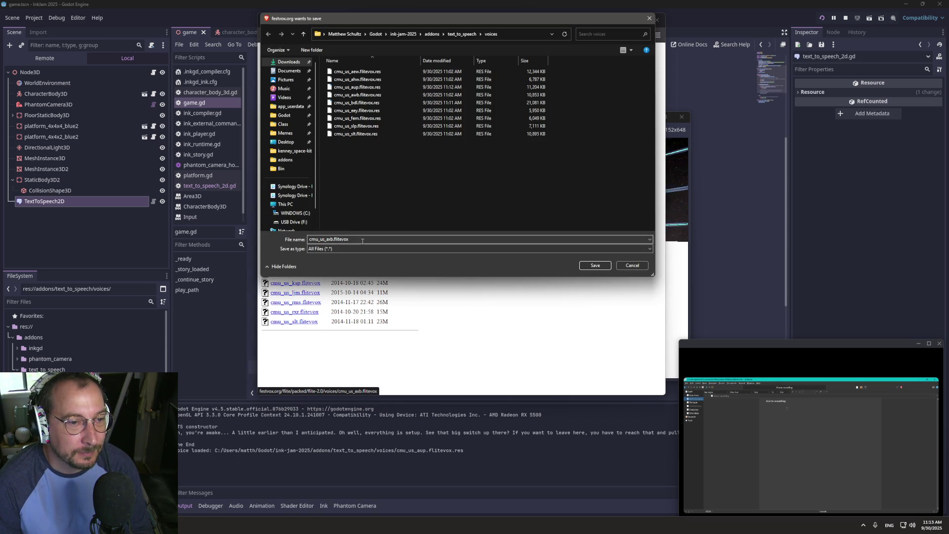
left_click(374, 239)
type(".res")
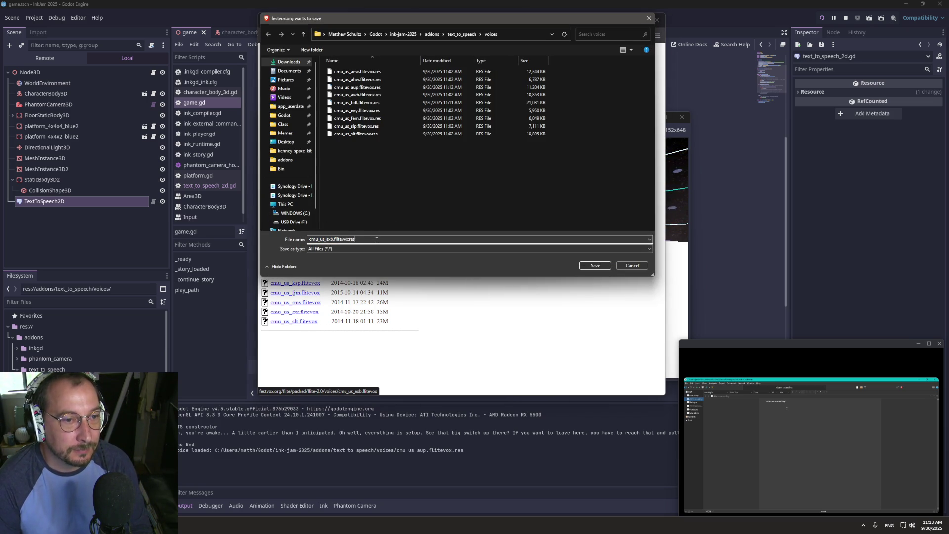
key("BackSpace")
key("BackSpace")
key("BackSpace")
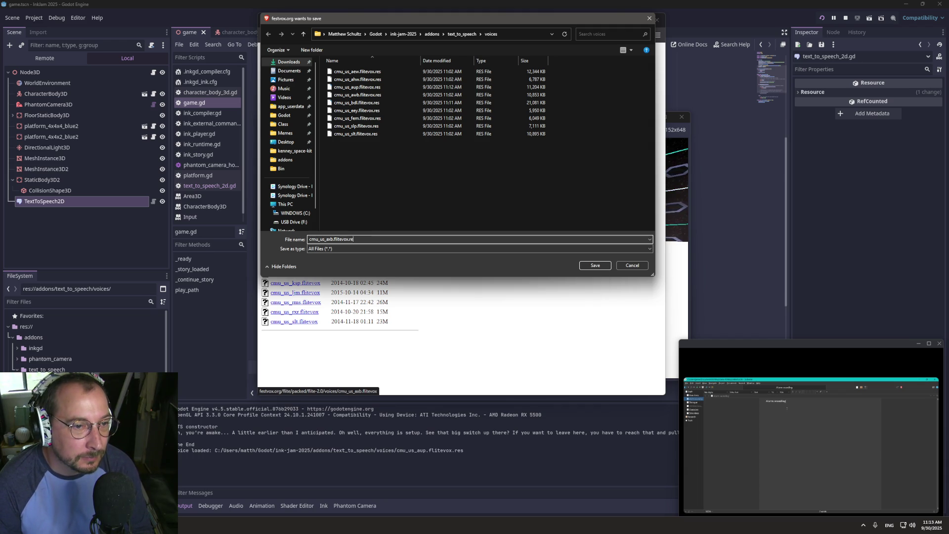
key("Return")
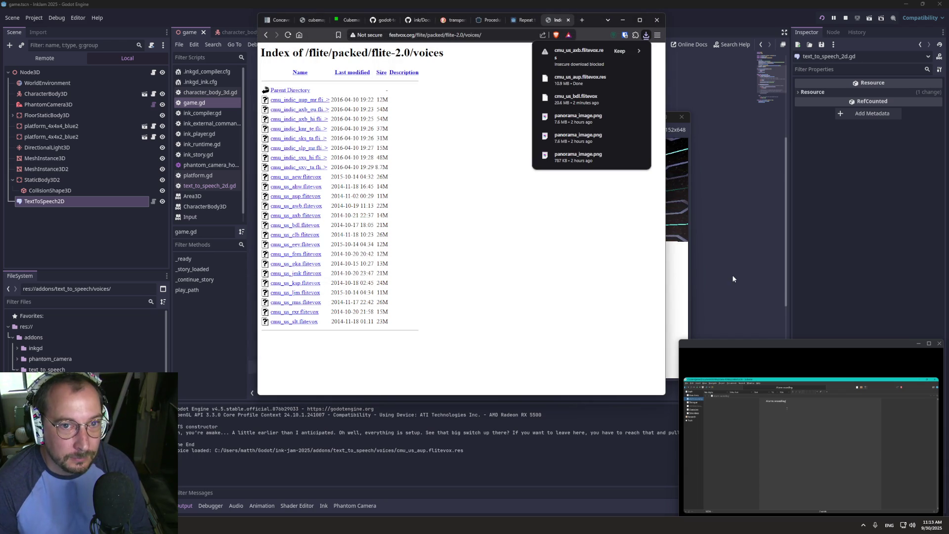
left_click(620, 50)
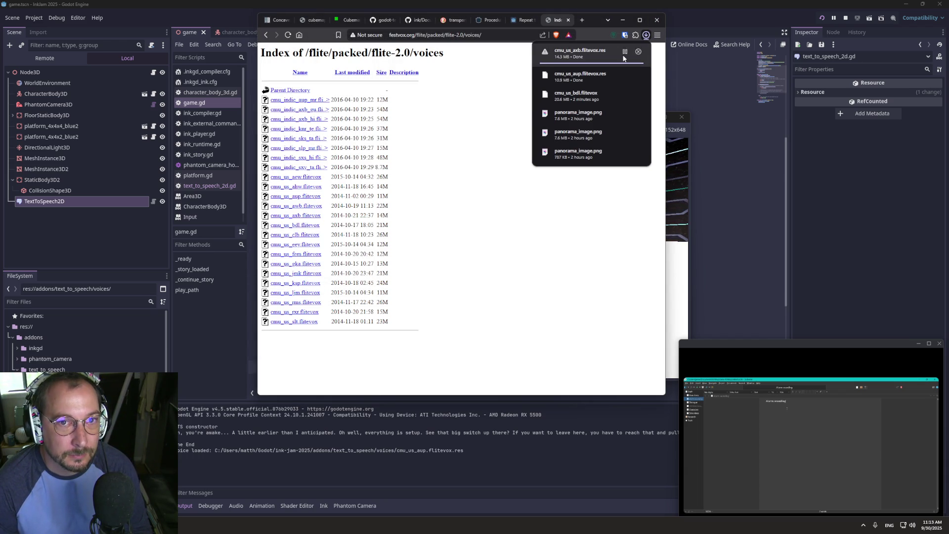
- Change the voice in the say() call on line 28 to cmu_us_axb
left_click(726, 239)
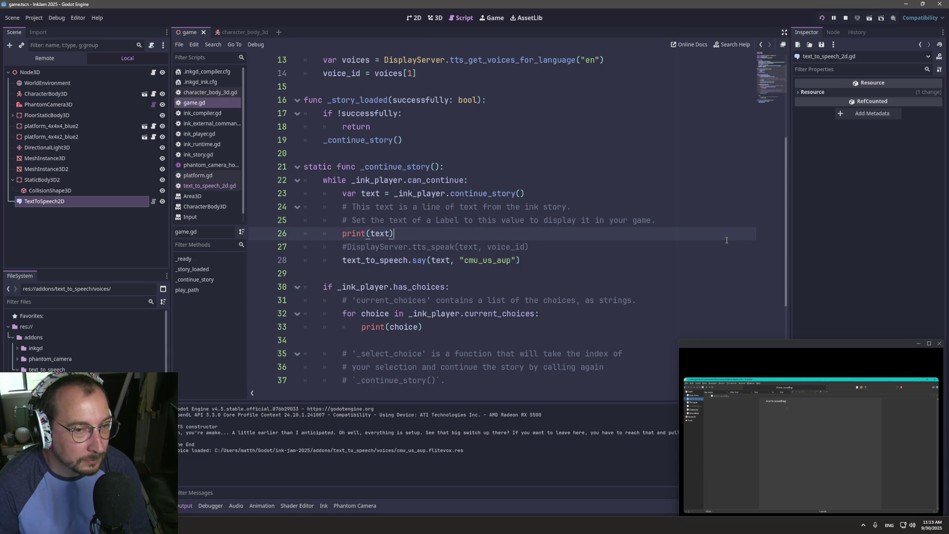
left_click(512, 260)
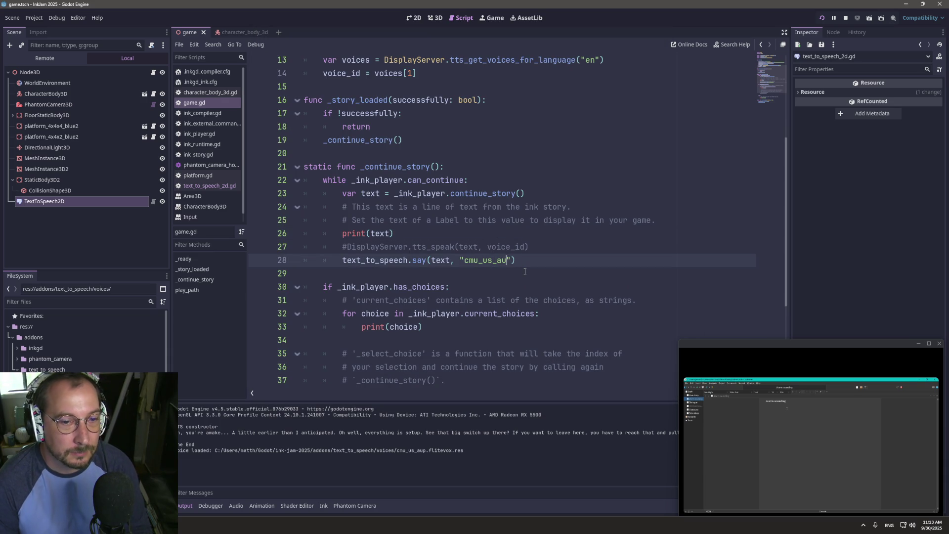
type("xb")
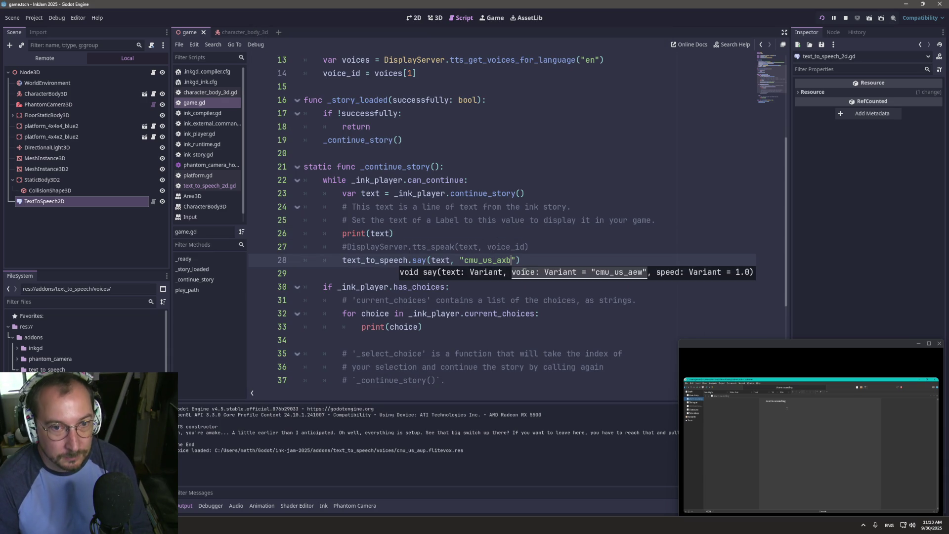
left_click(563, 172)
left_click(74, 420)
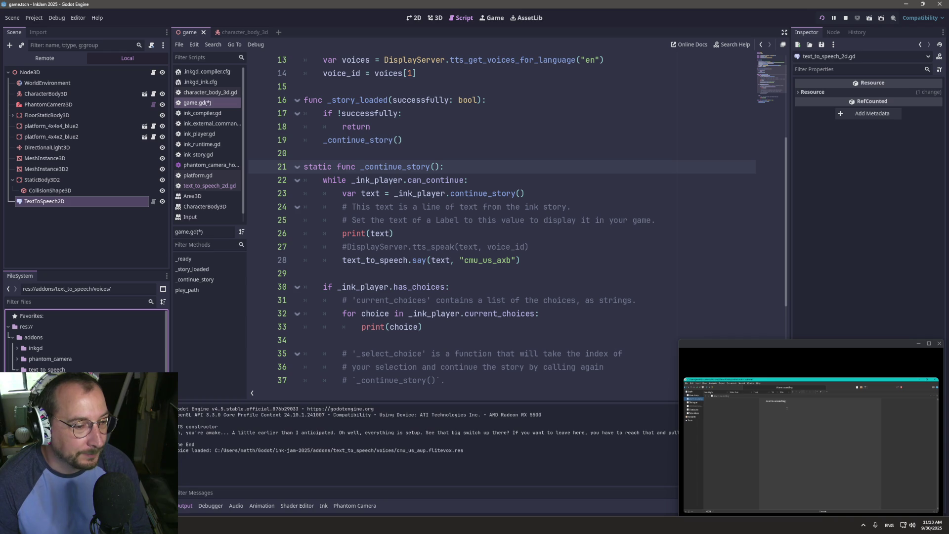
key("alt+Tab")
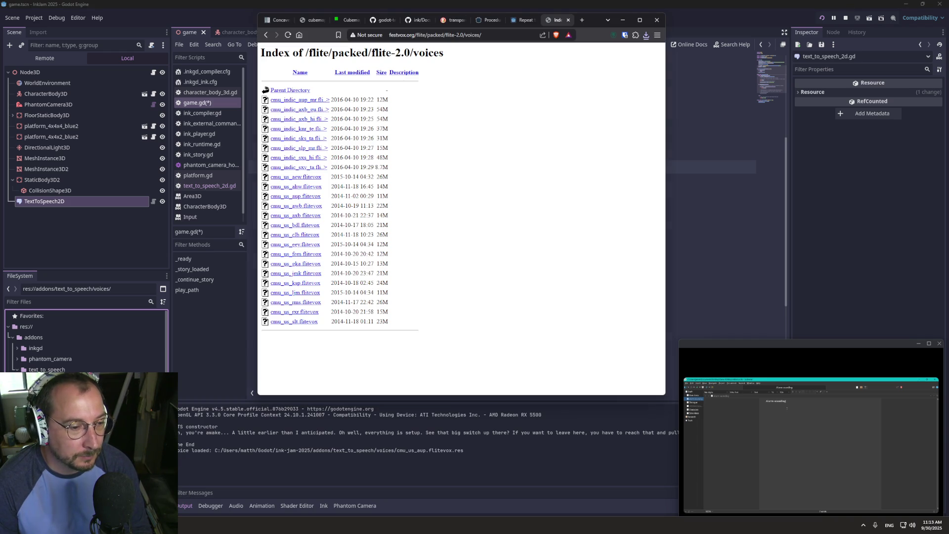
left_click(713, 198)
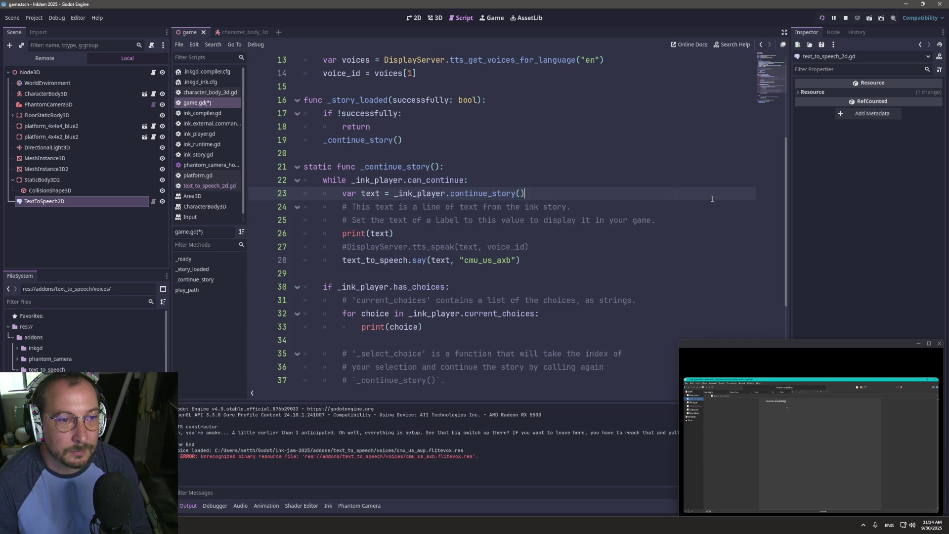
- Save and run the game with cmu_us_axb, then return to the festvox voices index
left_click(823, 18)
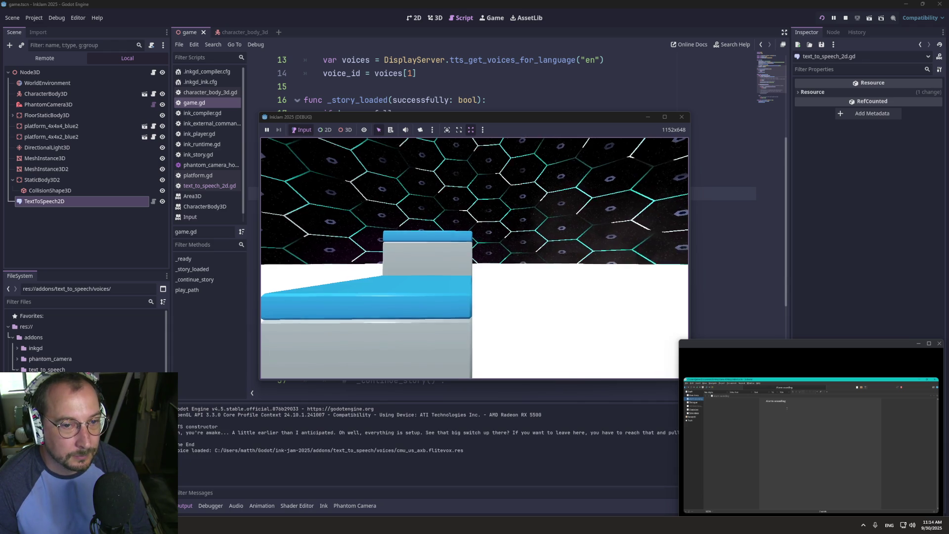
key("super+Tab")
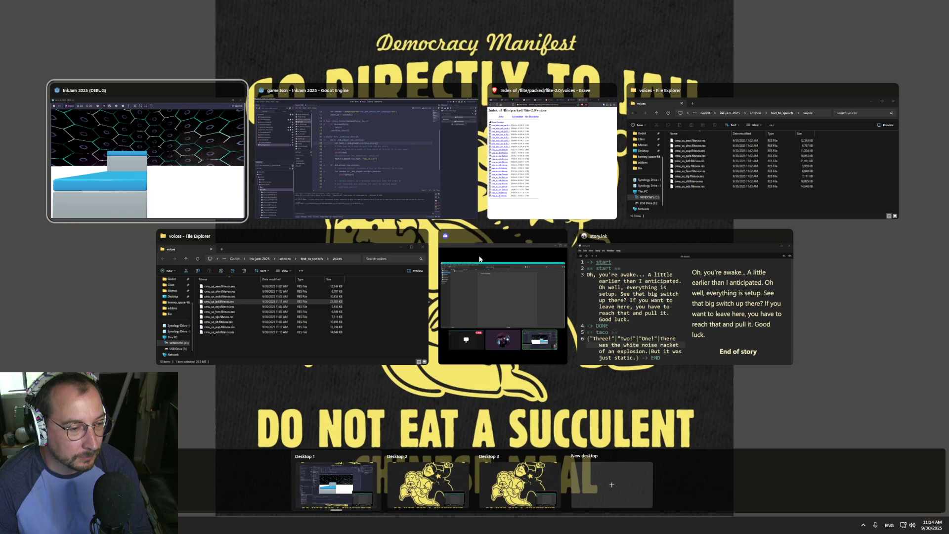
left_click(500, 197)
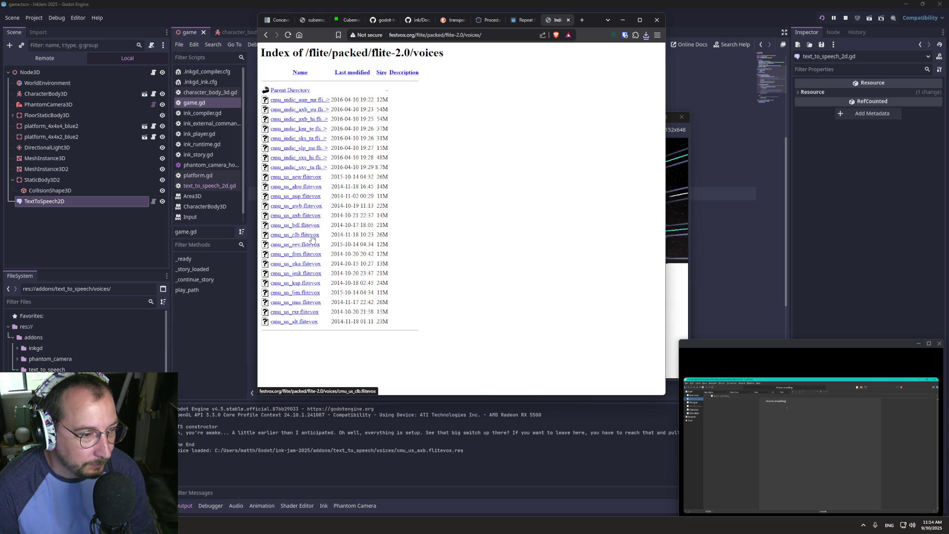
- Download the cmu_us_clb voice, saved as All Files with a .res extension added
left_click(312, 235)
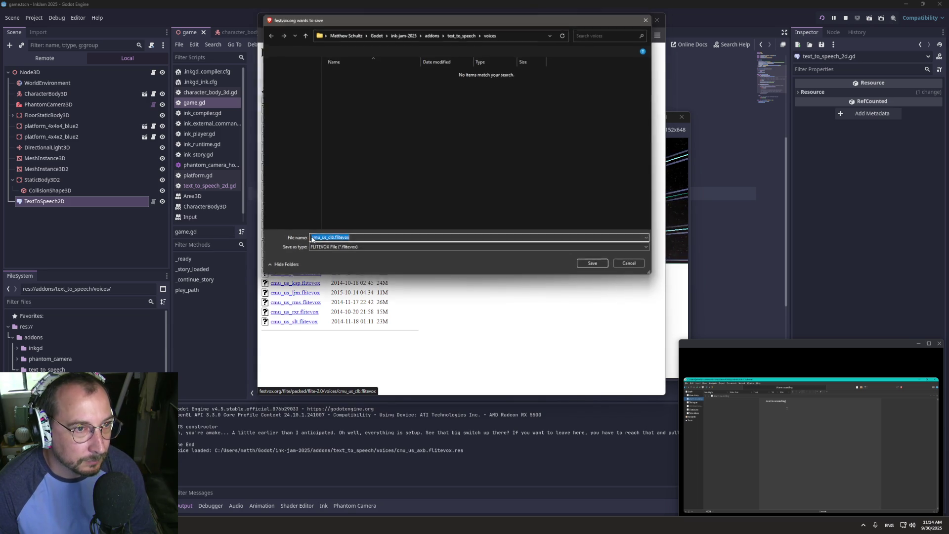
left_click(346, 249)
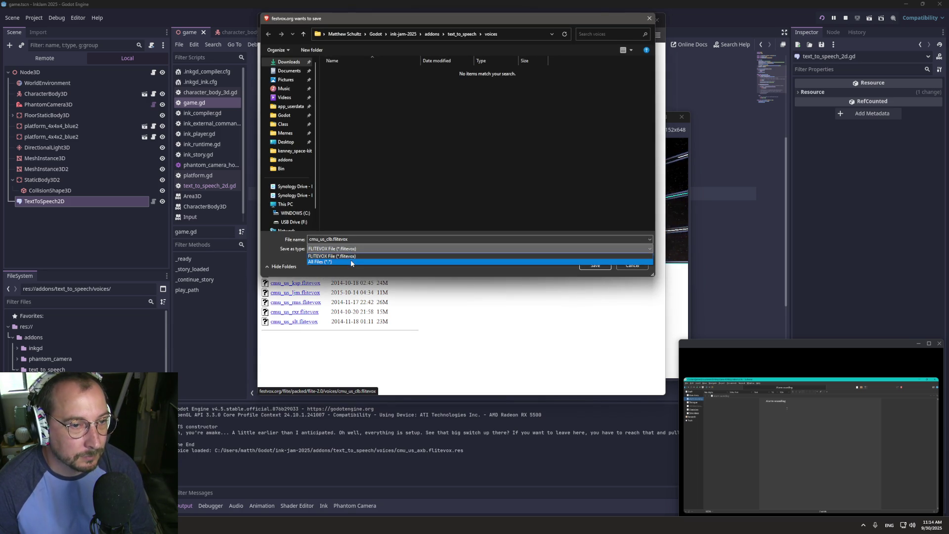
left_click(351, 260)
left_click(375, 239)
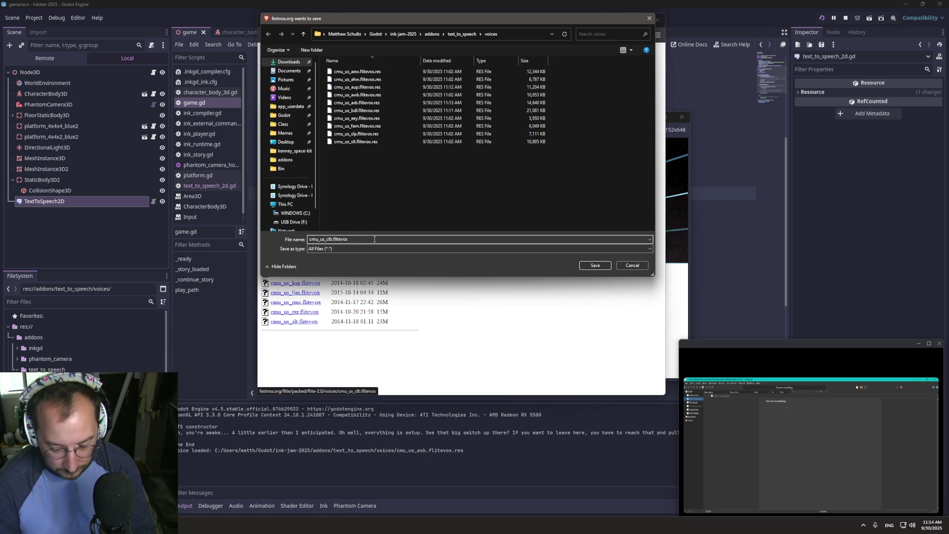
type(".res")
left_click(595, 265)
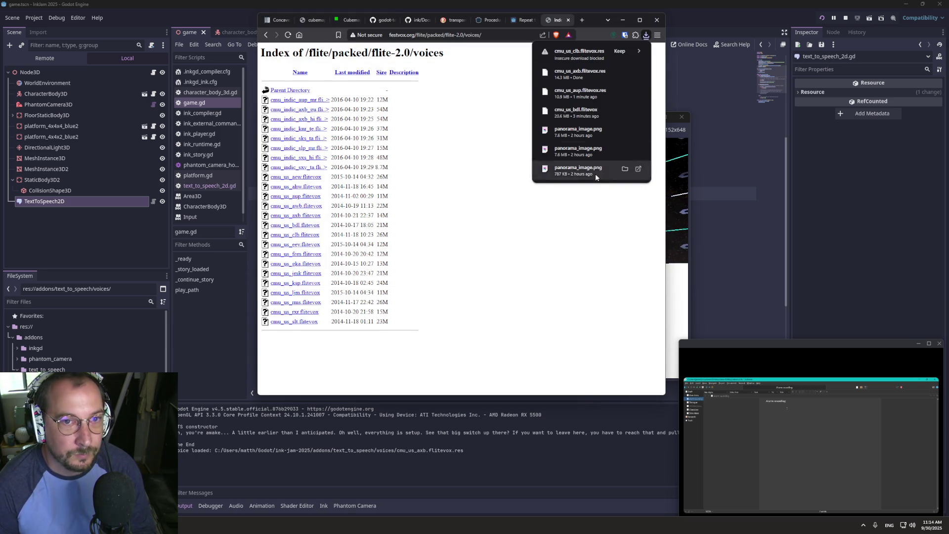
- Switch the say() voice on line 28 of game.gd to cmu_us_clb
left_click(746, 206)
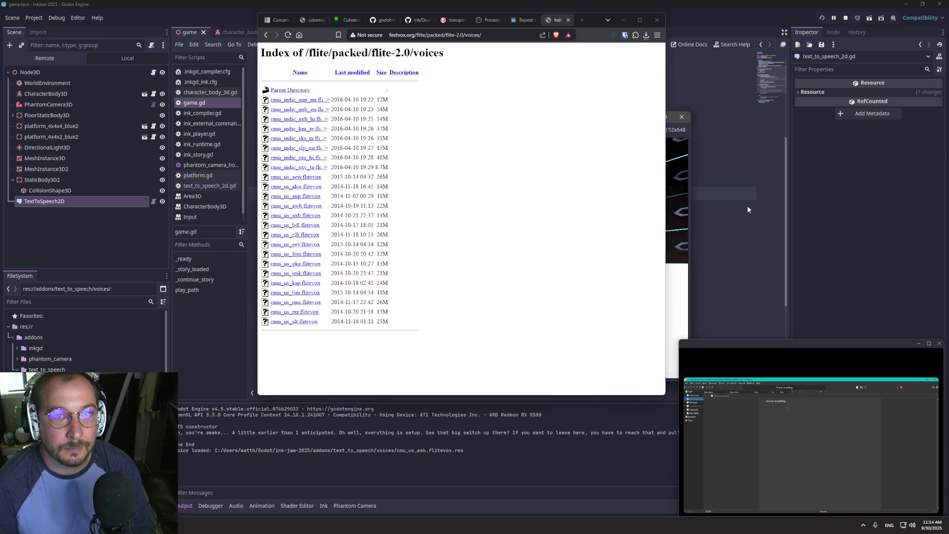
left_click(510, 260)
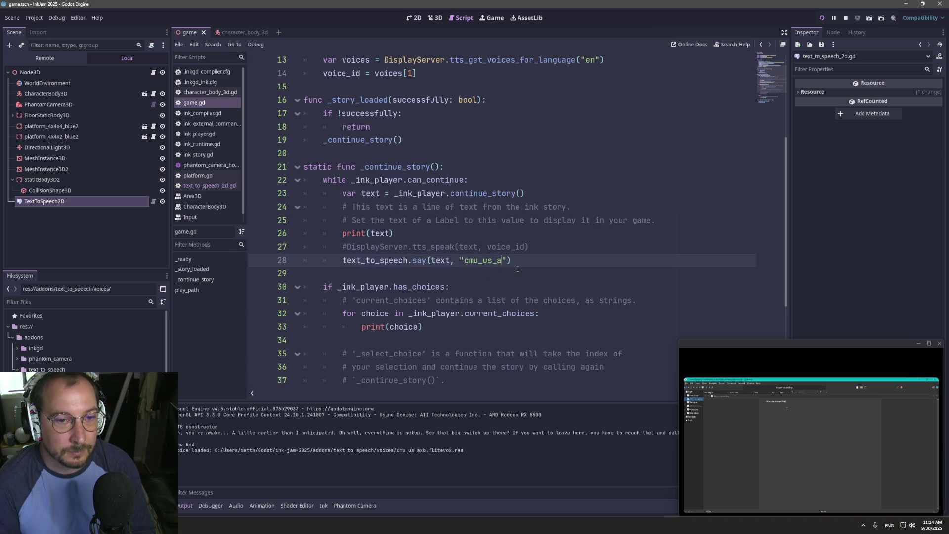
type("clb")
left_click(534, 167)
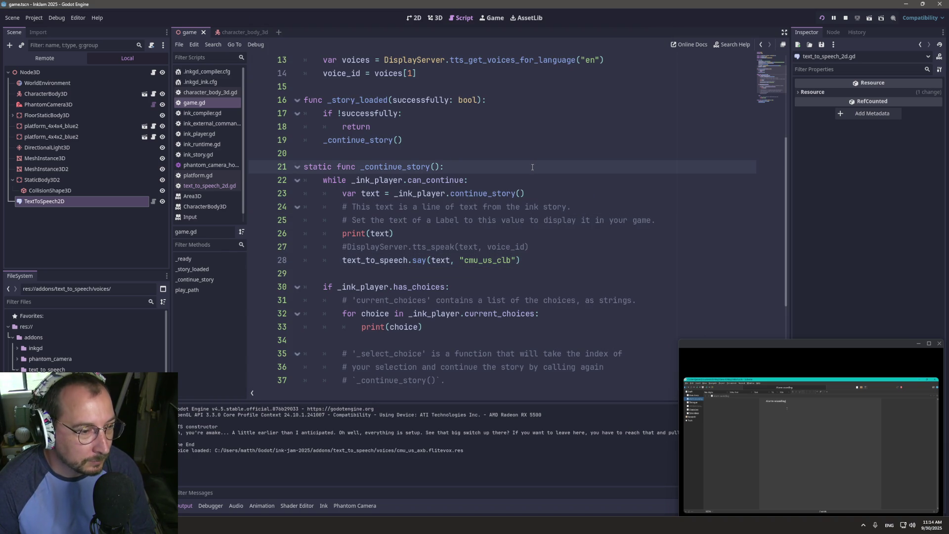
left_click(60, 391)
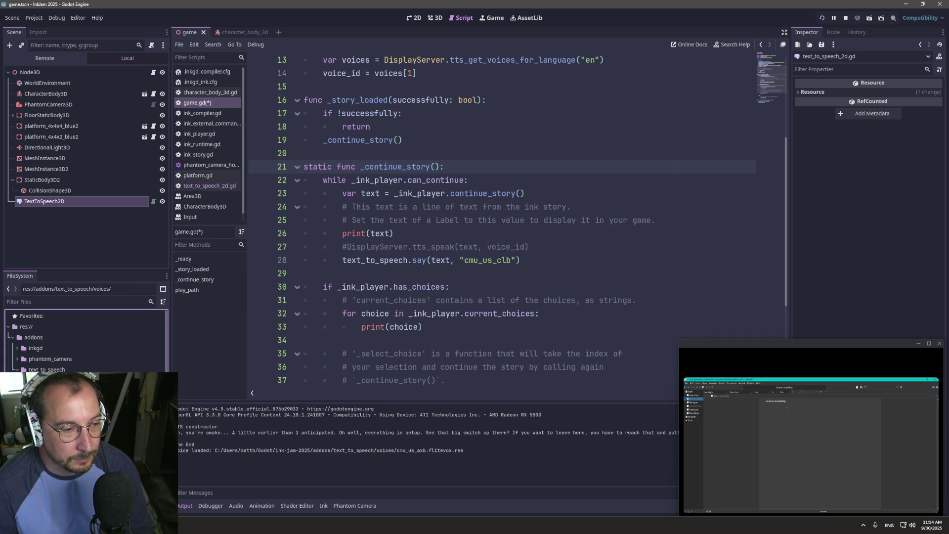
left_click(446, 277)
left_click(385, 234)
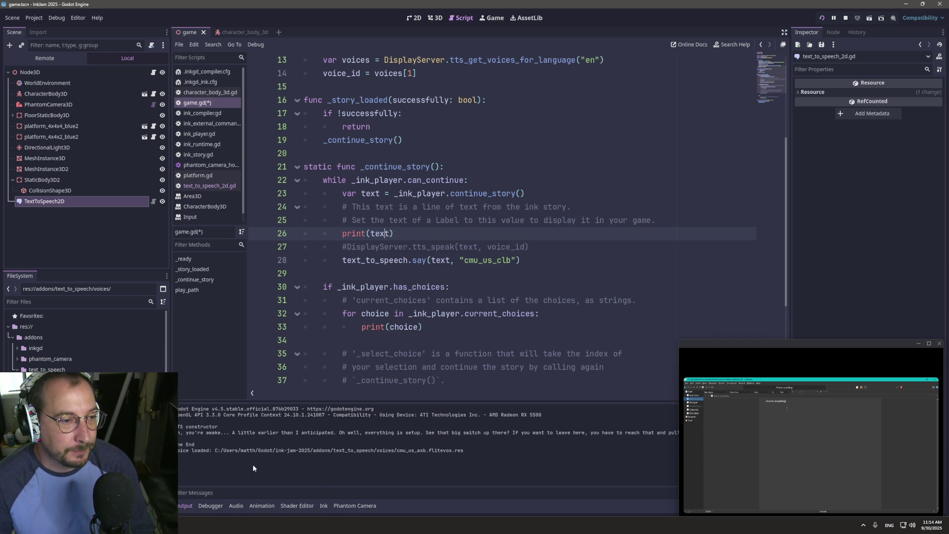
left_click(42, 380)
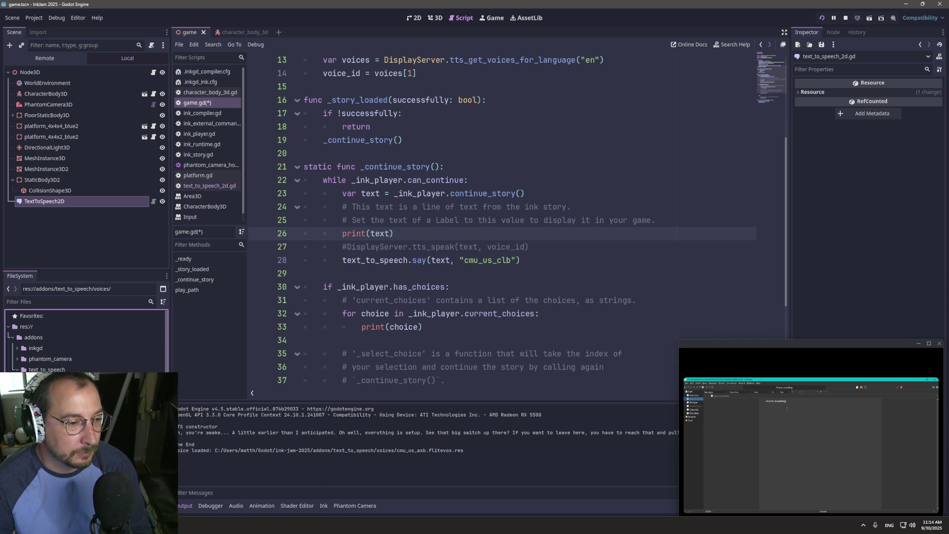
- Save and run the game with the cmu_us_clb voice, then return to the editor
left_click(819, 19)
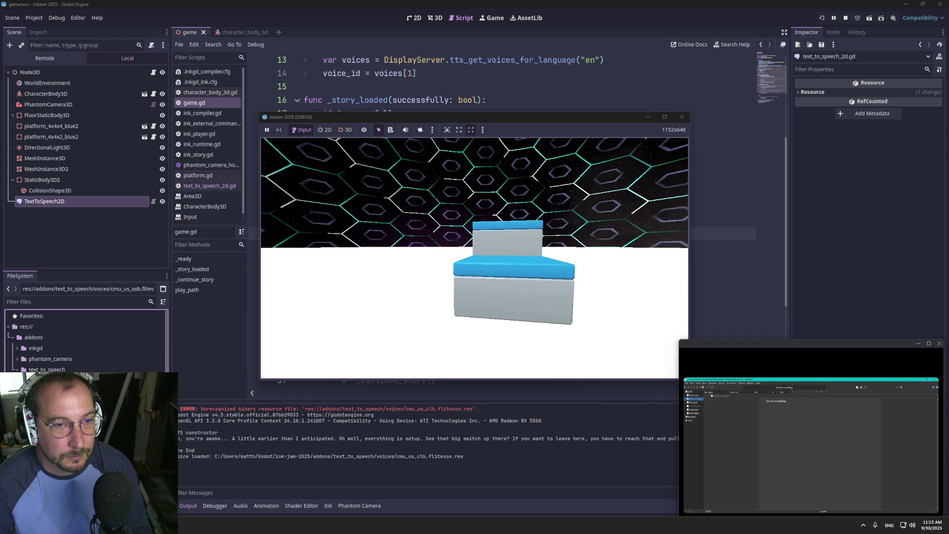
key("super+Tab")
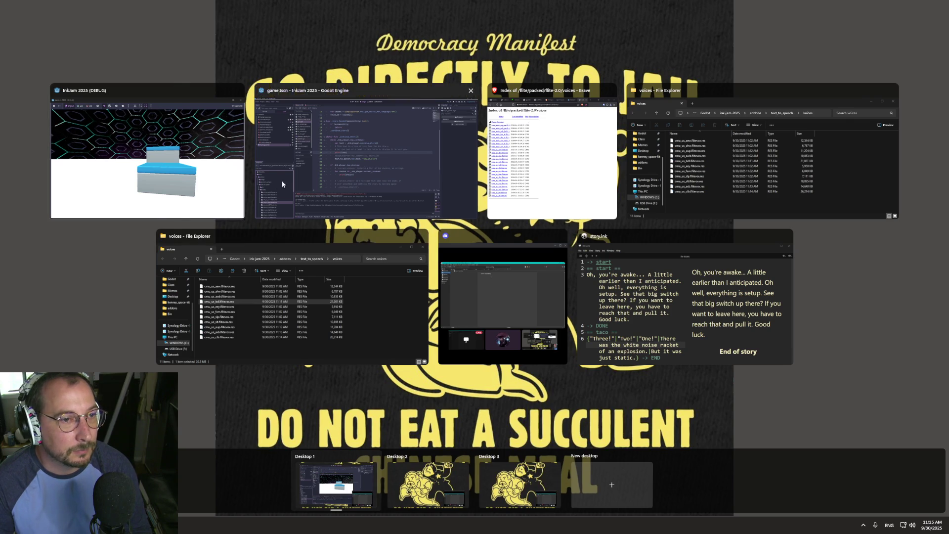
left_click(280, 180)
- Select the TextToSpeech2D node and show the audio bus layout with its Master bus
left_click(70, 201)
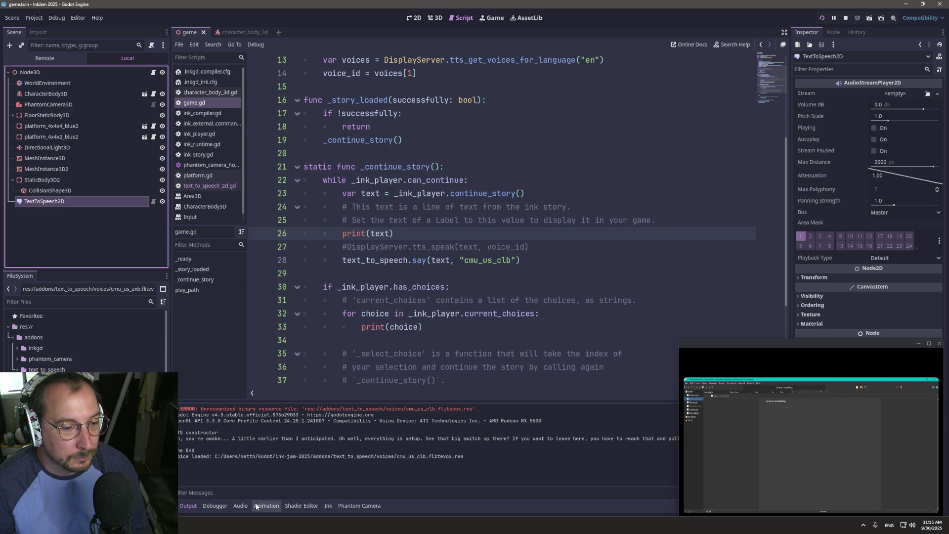
left_click(240, 505)
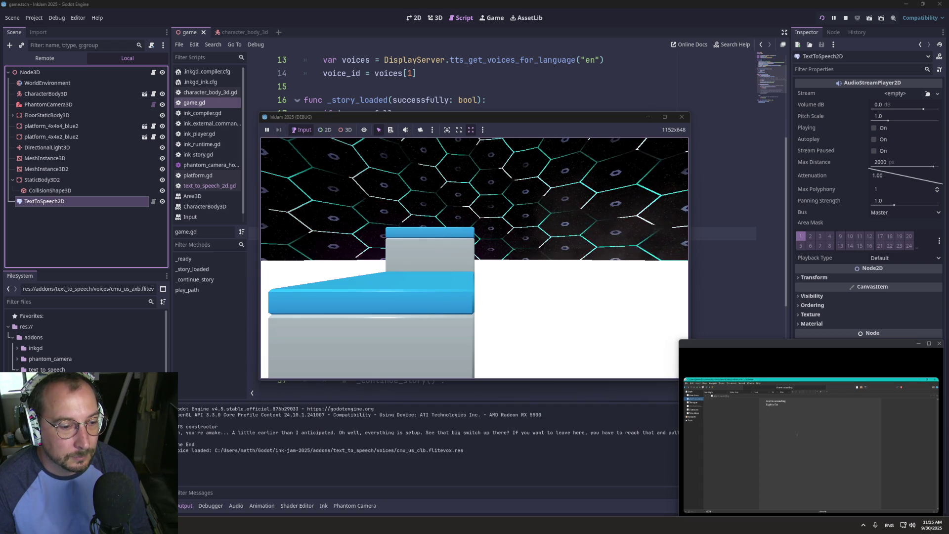
key("alt+Tab")
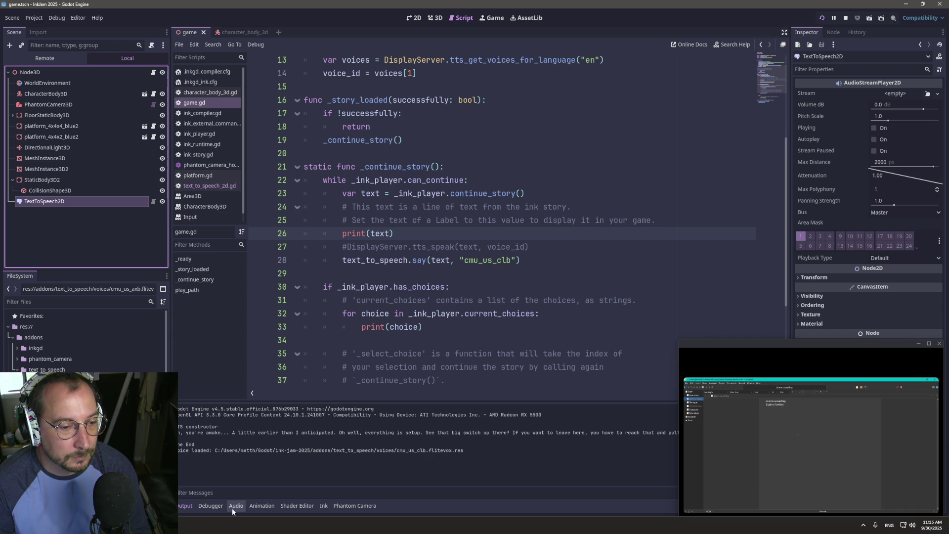
left_click(235, 506)
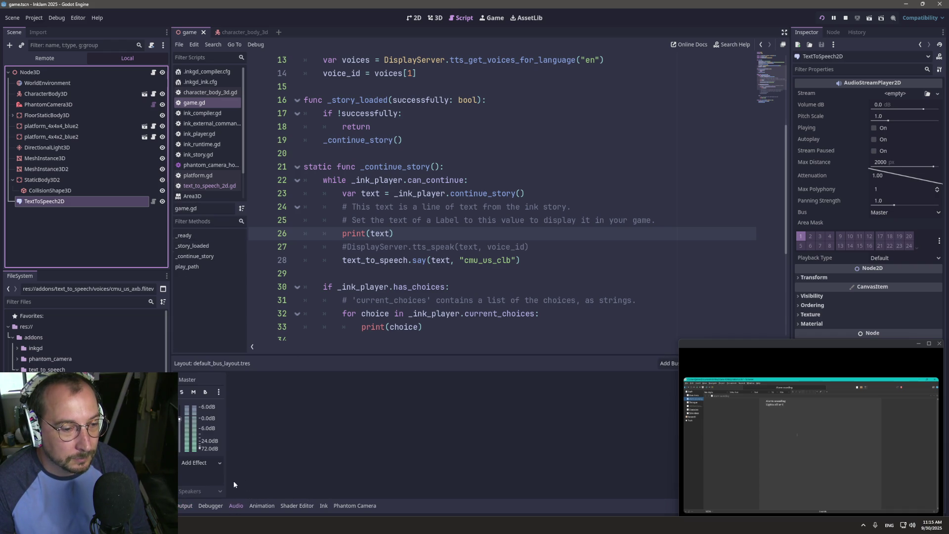
- Add a new audio bus named AI carrying a Phaser effect
left_click(668, 364)
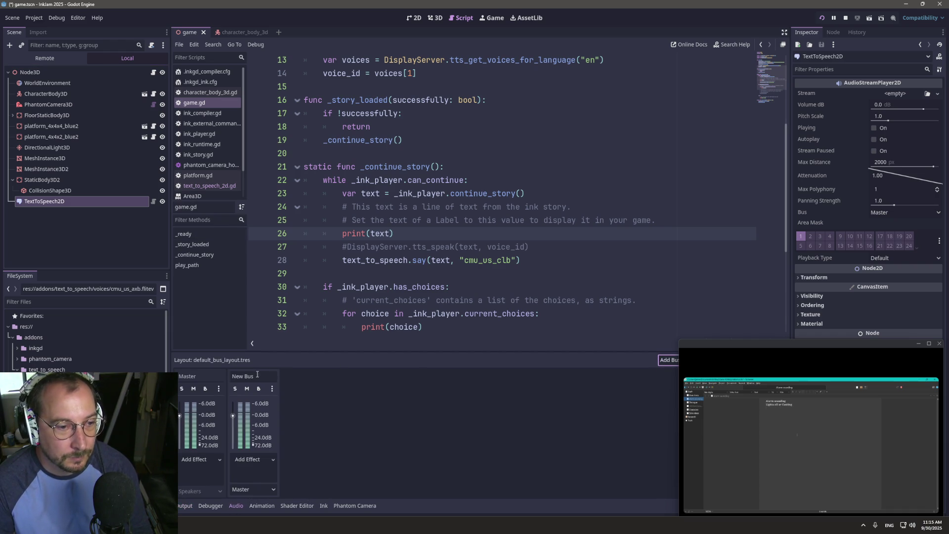
left_click(252, 376)
type("AU")
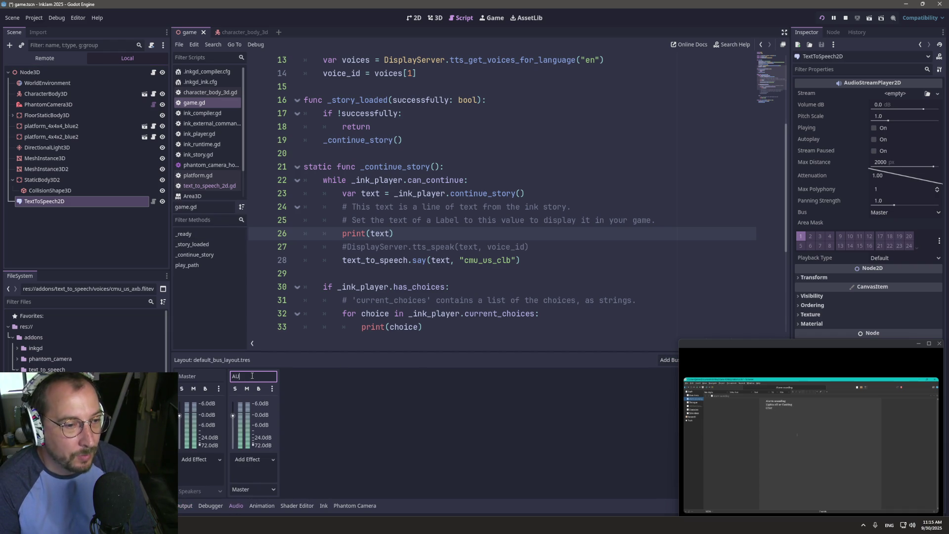
left_click(254, 459)
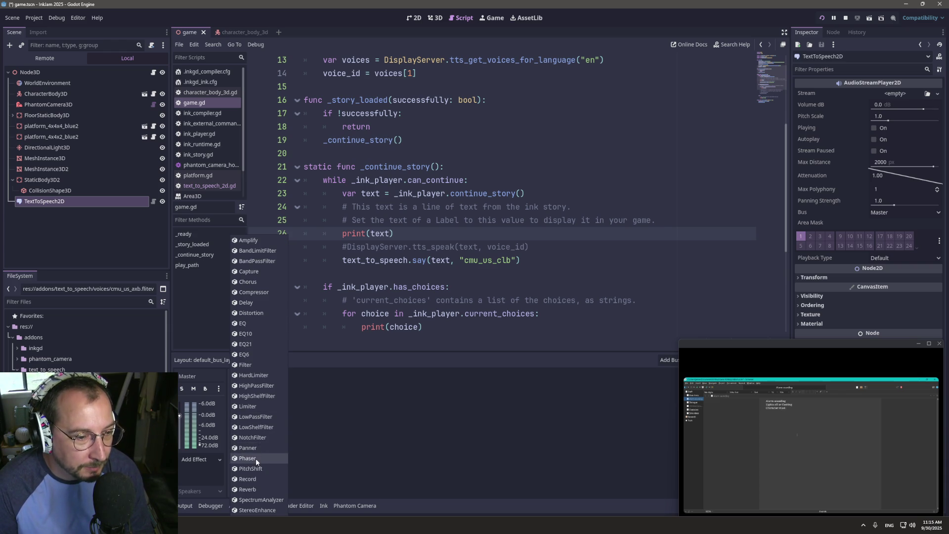
left_click(256, 458)
left_click(254, 460)
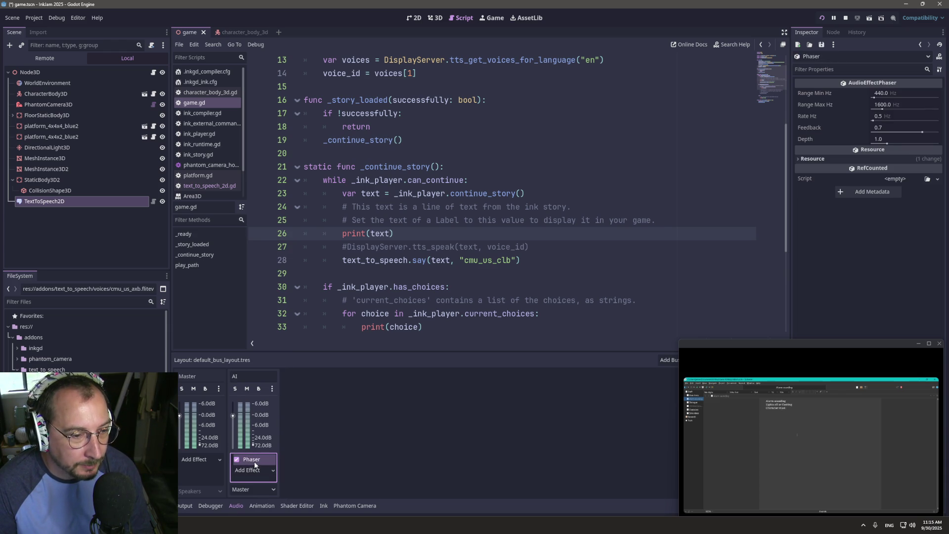
- Route TextToSpeech2D's output to the AI bus and run the game
double_click(74, 191)
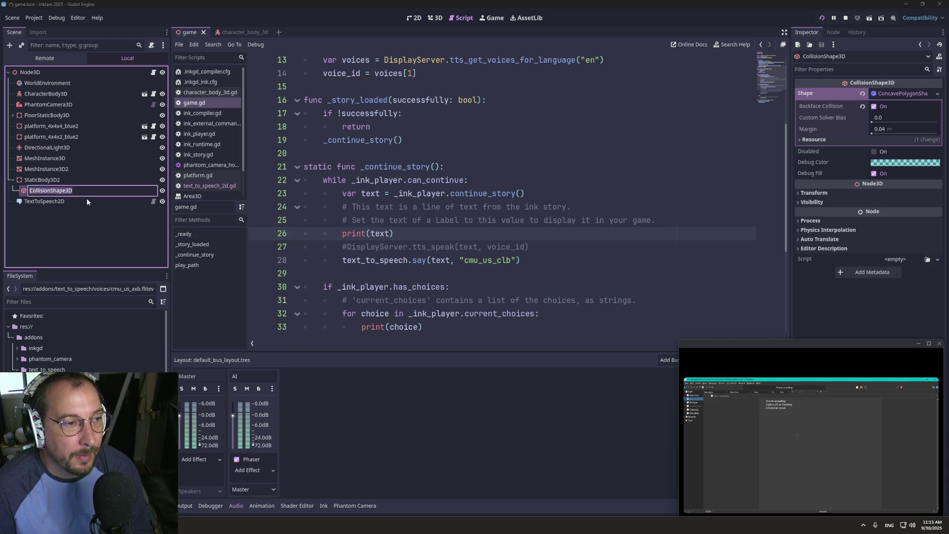
left_click(91, 202)
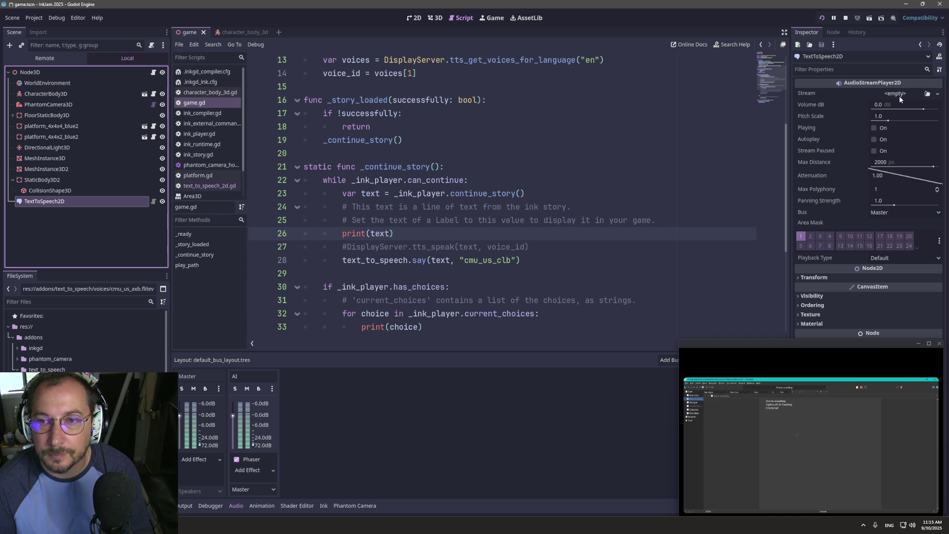
left_click(888, 213)
left_click(888, 236)
left_click(819, 21)
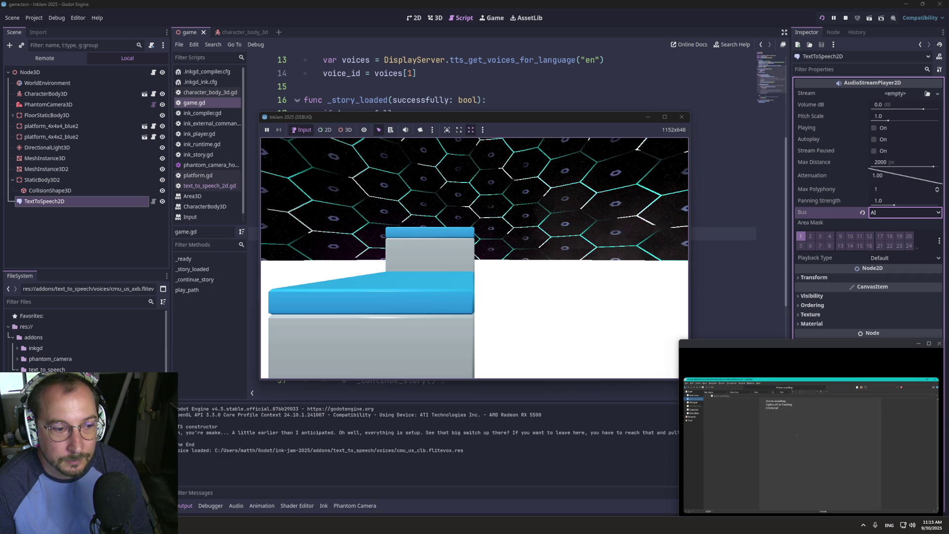
- Add a Chorus effect to the AI bus after the Phaser
key("alt+Tab")
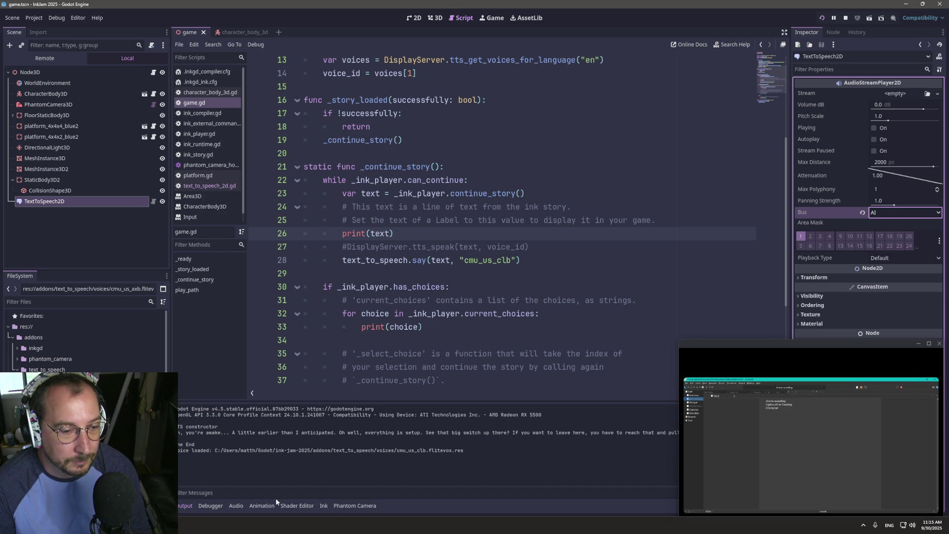
left_click(236, 505)
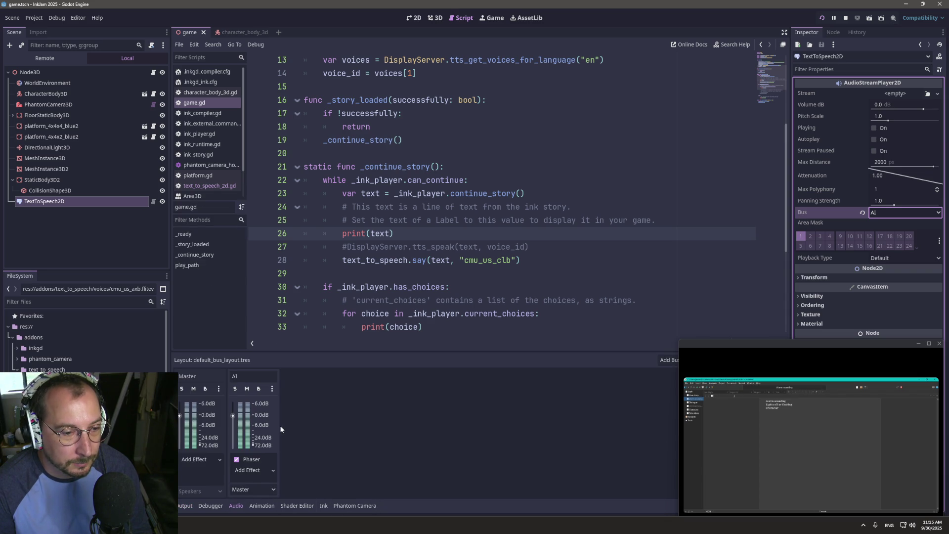
left_click(254, 469)
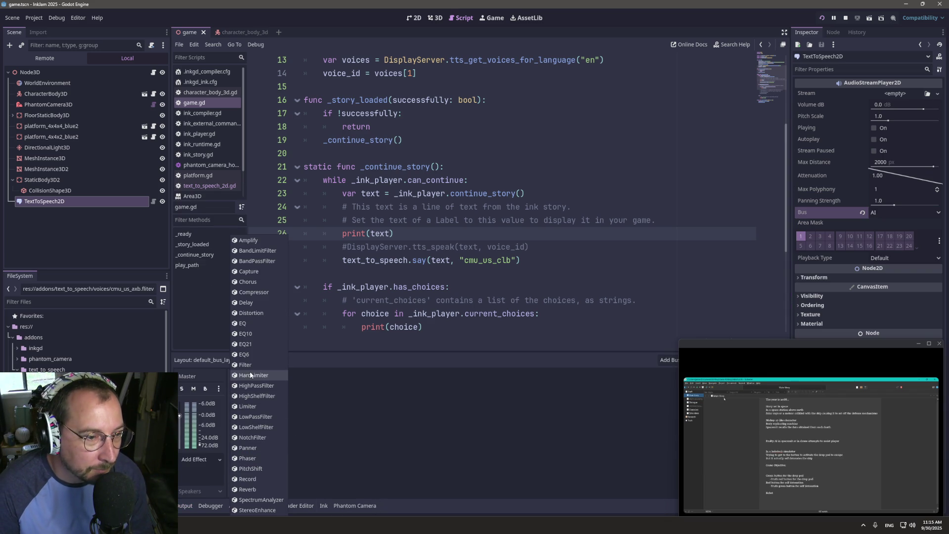
left_click(255, 284)
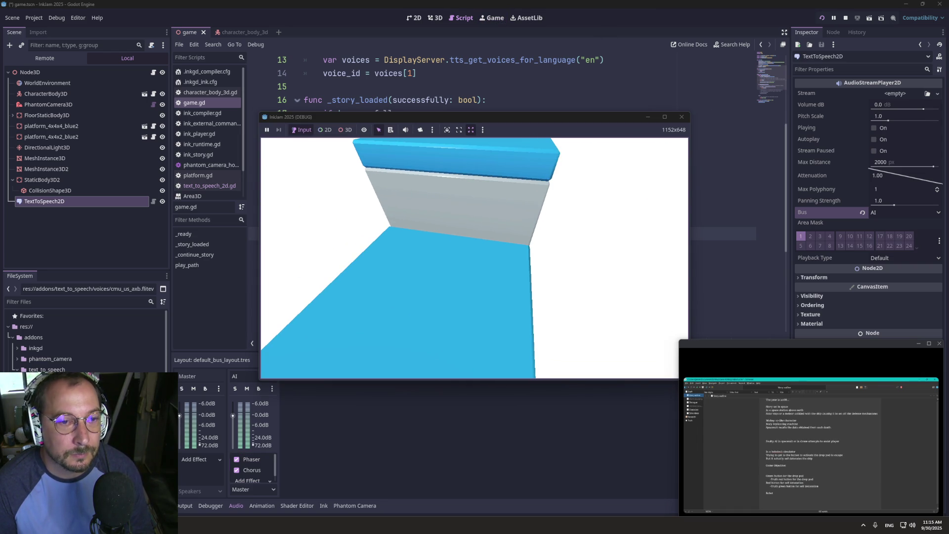
- Relaunch the game to hear the voice through Phaser and Chorus
key("super")
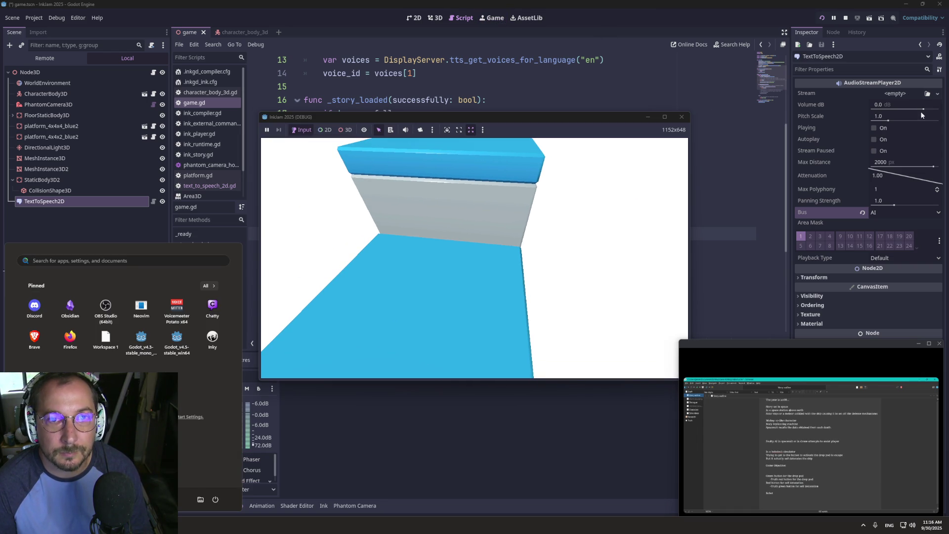
left_click(822, 18)
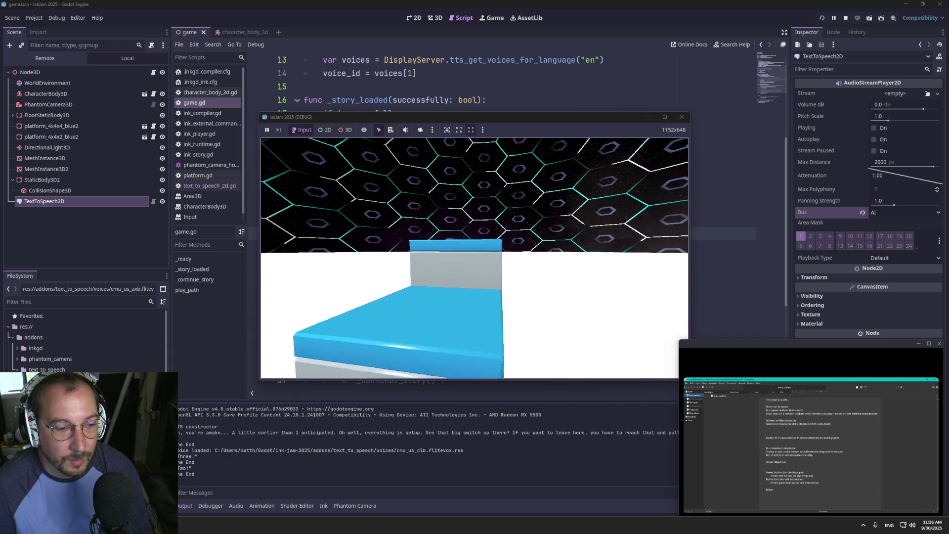
key("super+Tab")
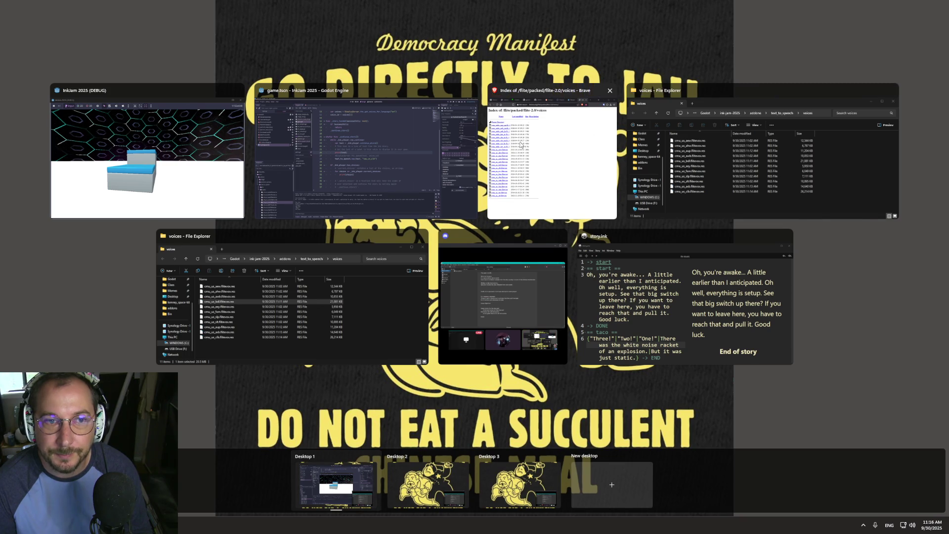
left_click(463, 148)
left_click(820, 19)
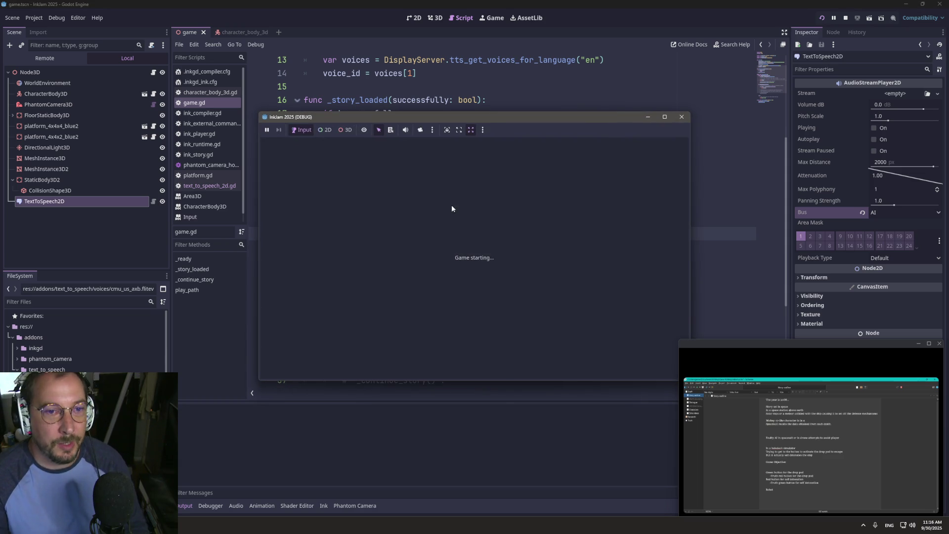